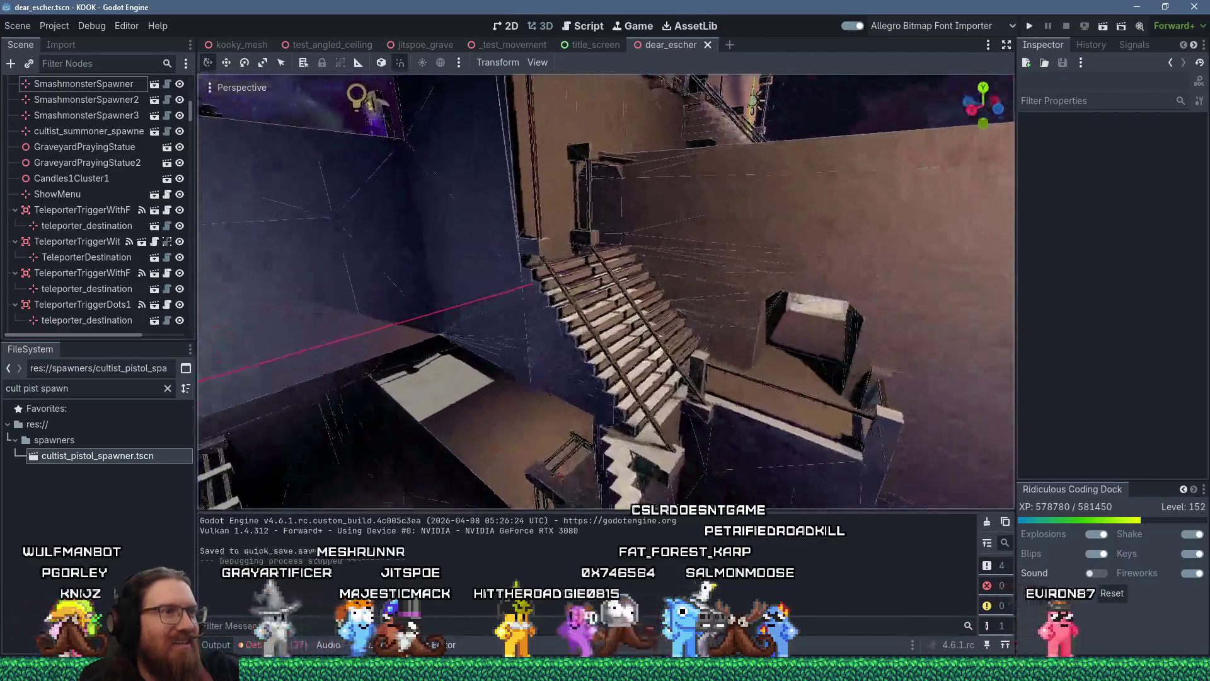
# Step: Fly the view out over the staircases and select the Camera3D node
pyautogui.moveTo(606, 290); pyautogui.dragTo(606, 290)
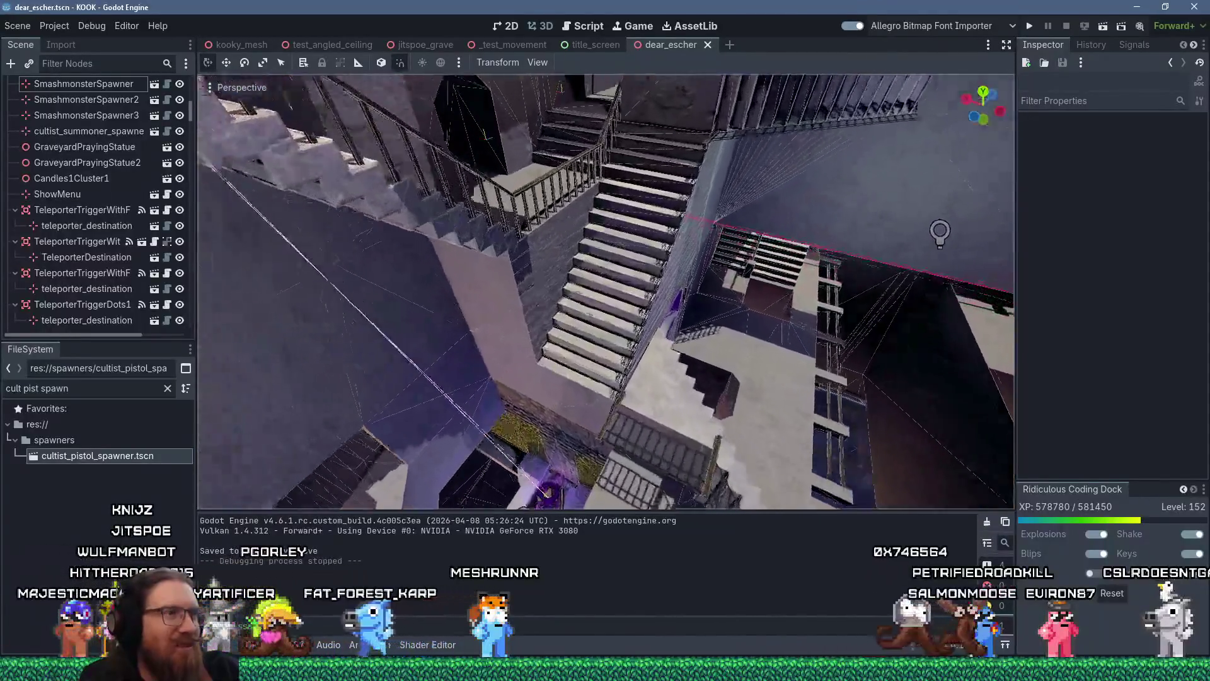
pyautogui.moveTo(606, 289); pyautogui.dragTo(606, 290)
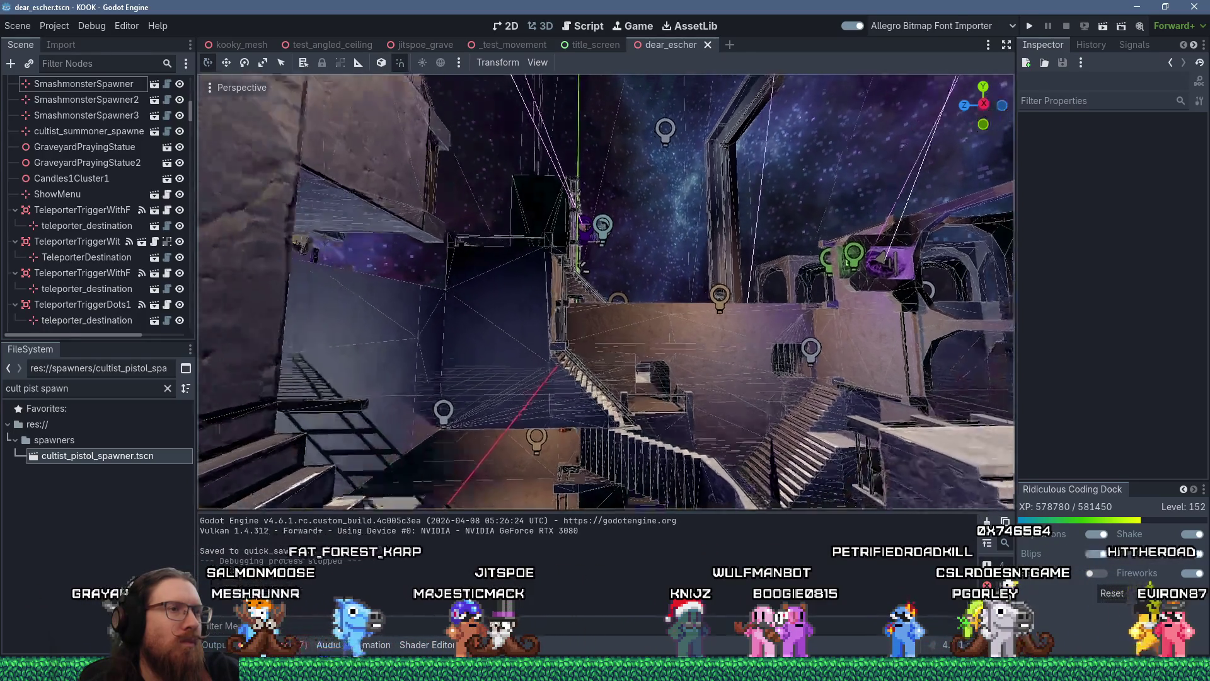
pyautogui.press('w')
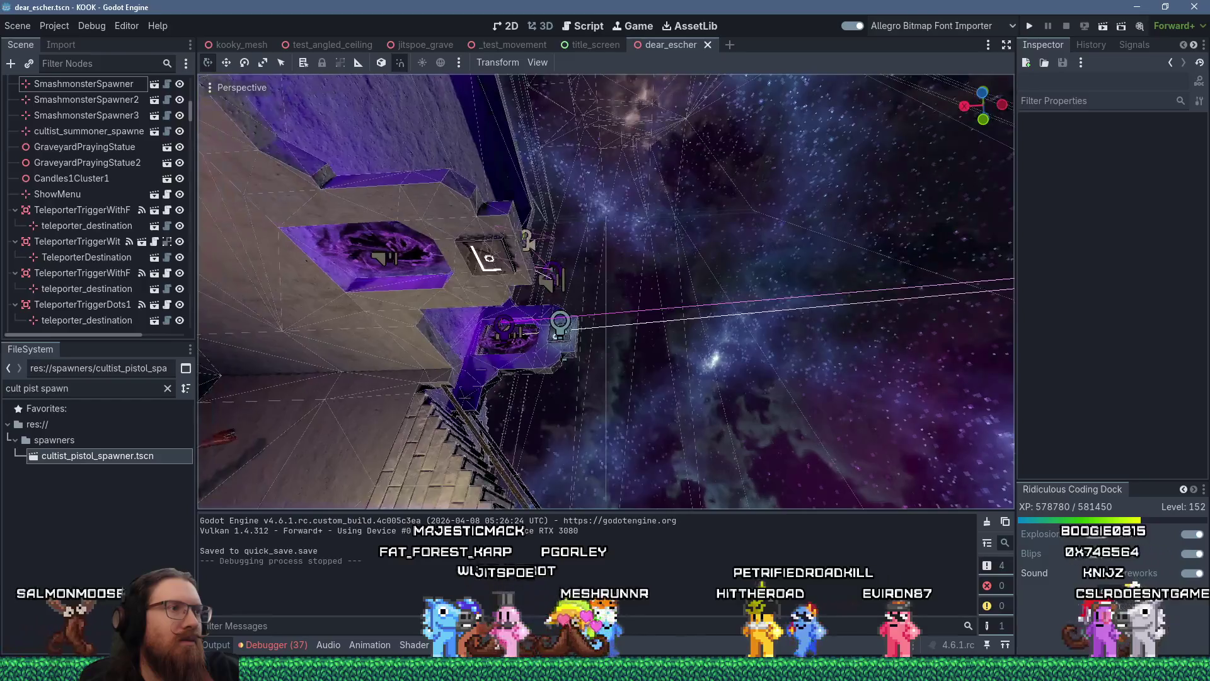
pyautogui.click(510, 230)
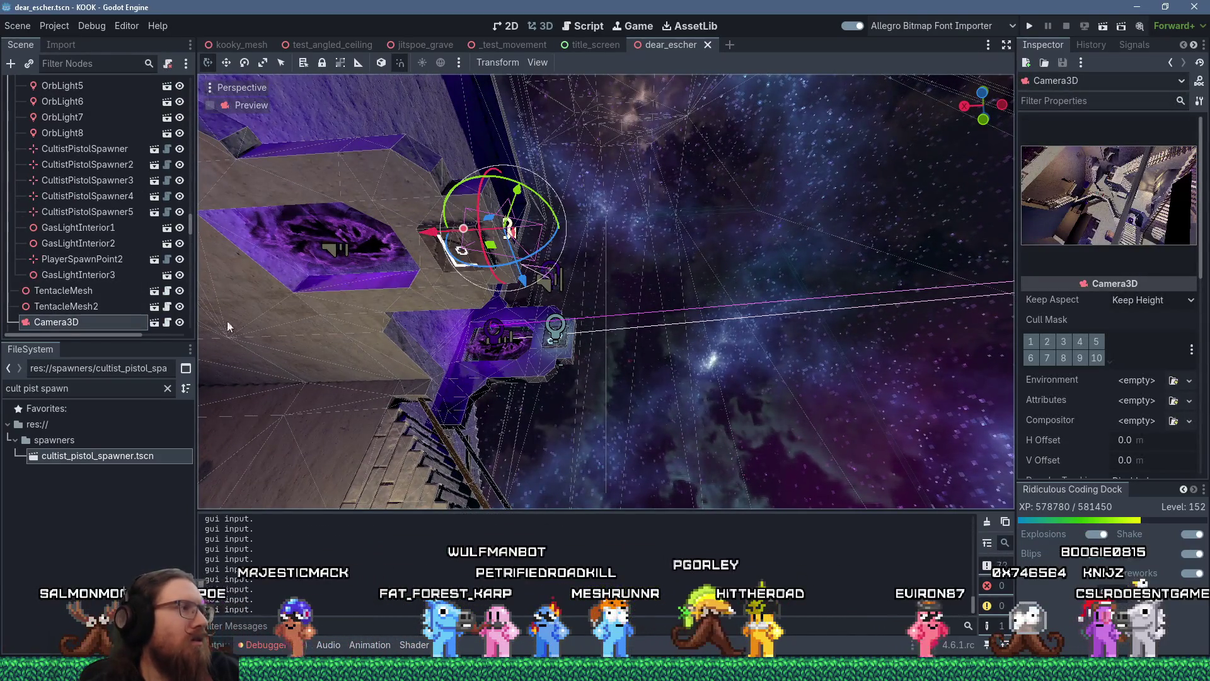
pyautogui.scroll(-2, 136, 305)
pyautogui.moveTo(430, 235); pyautogui.dragTo(473, 230)
pyautogui.moveTo(192, 232); pyautogui.dragTo(212, 74)
# Step: Filter the files for 'intermisi', pick intermission.tscn, and select the Camera3D2 node
pyautogui.click(70, 83)
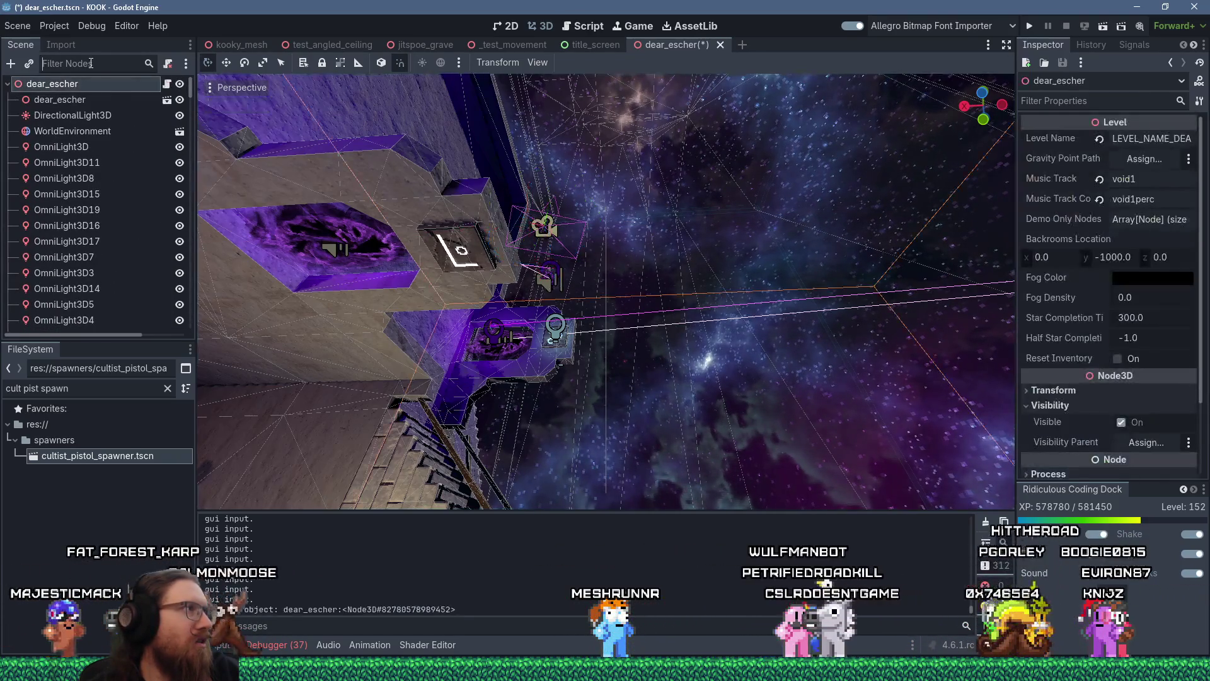
pyautogui.write('interm')
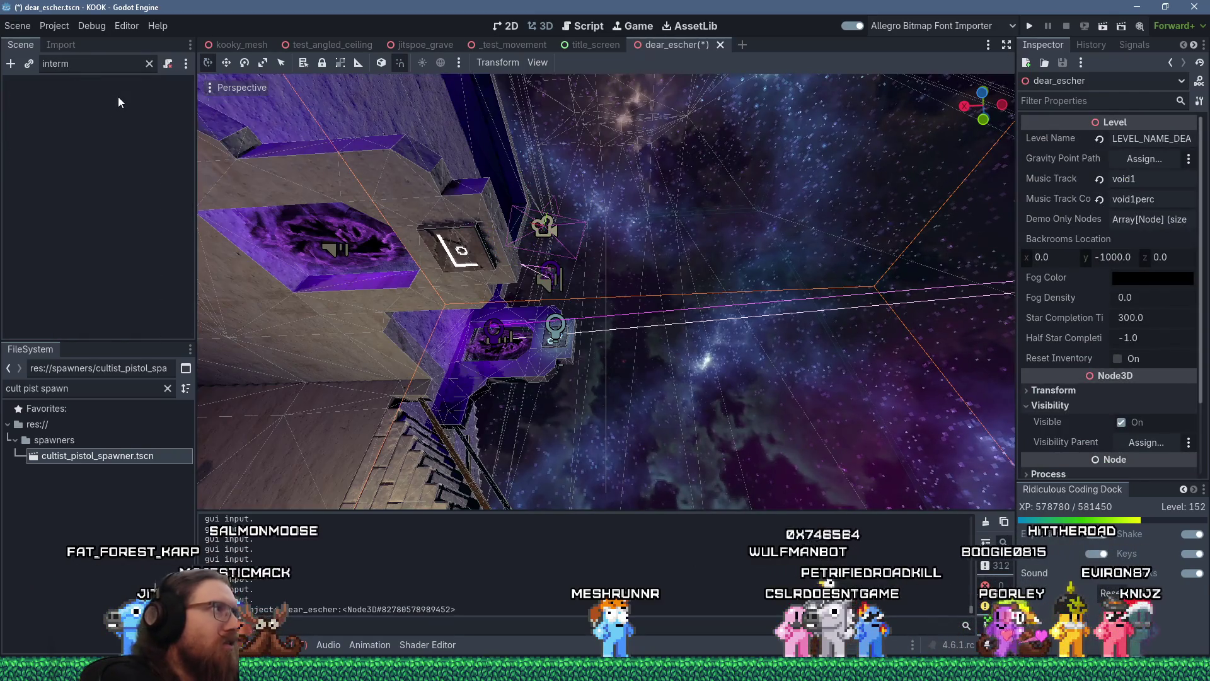
pyautogui.press('BackSpace')
pyautogui.press('BackSpace')
pyautogui.press('BackSpace')
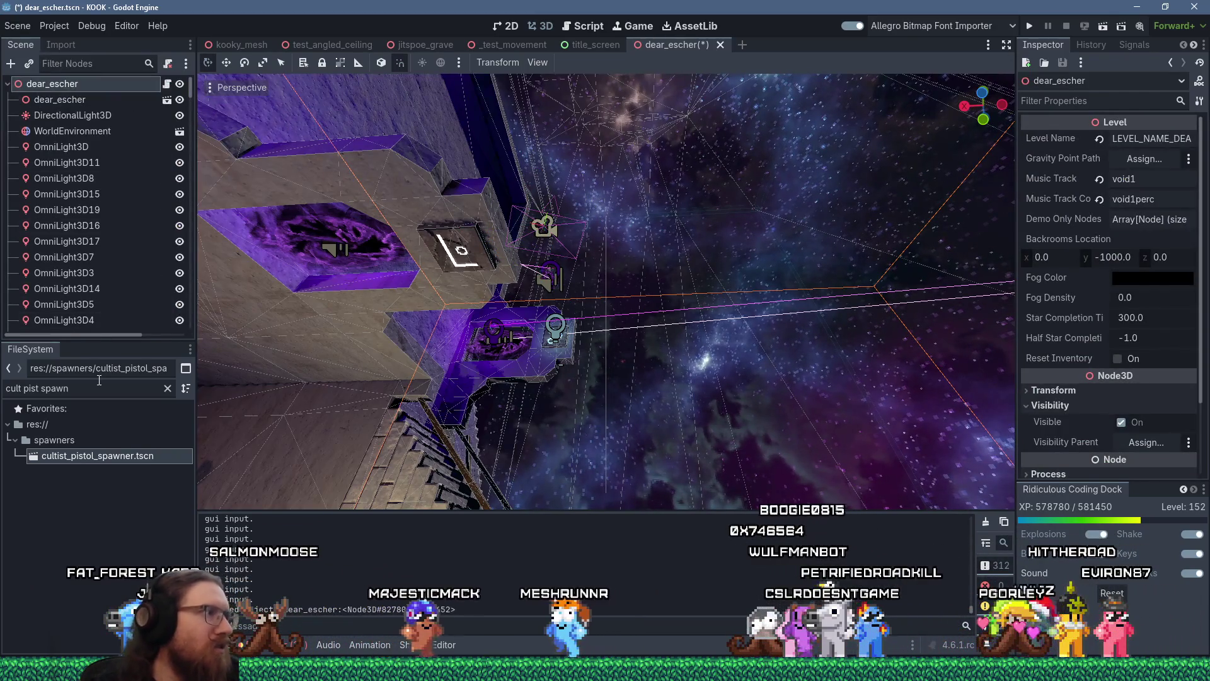
pyautogui.write('intermisi')
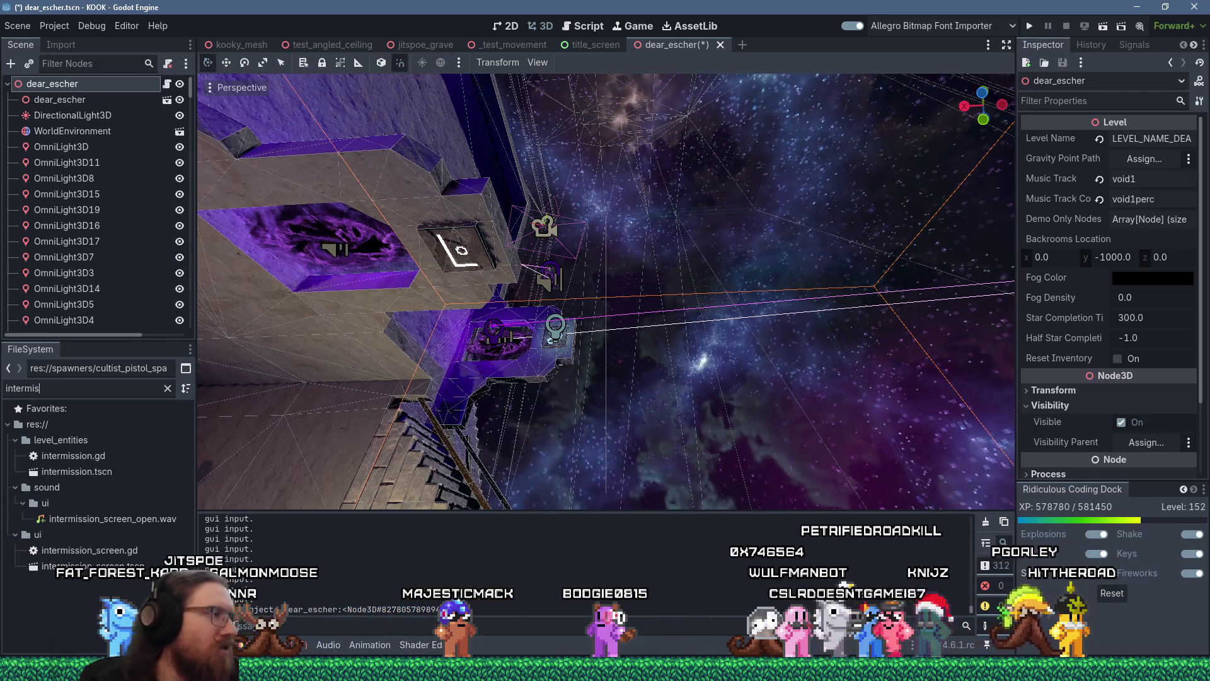
pyautogui.click(92, 478)
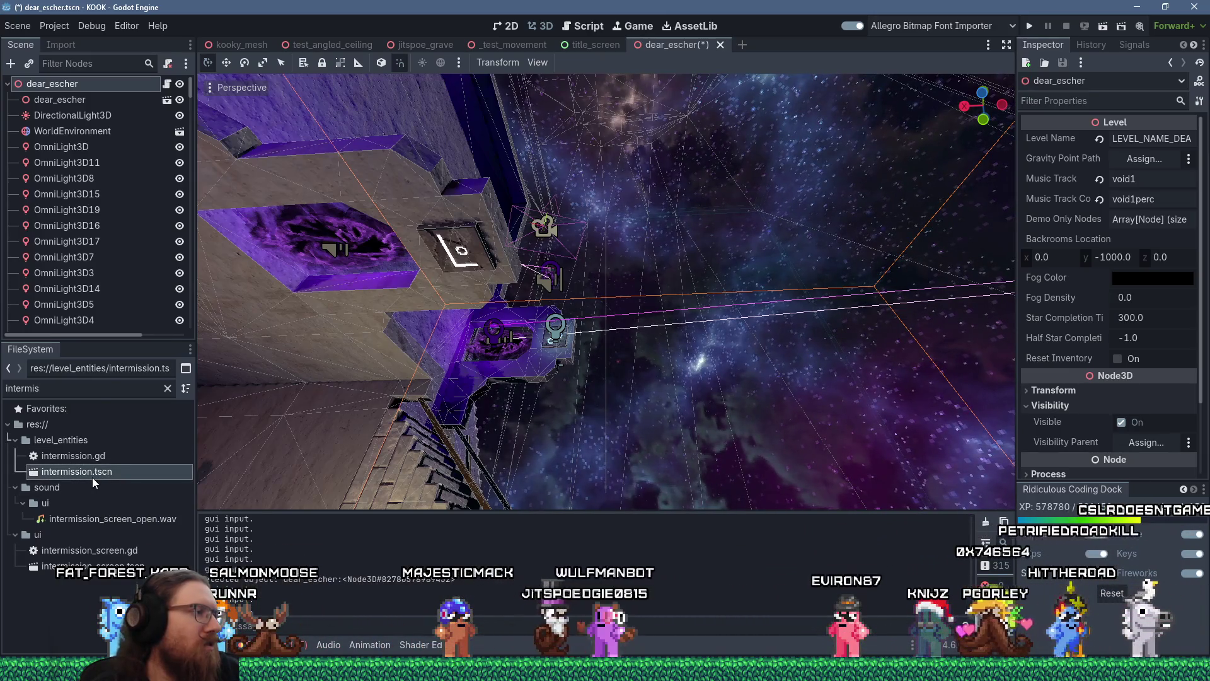
pyautogui.scroll(-15, 95, 221)
pyautogui.click(58, 321)
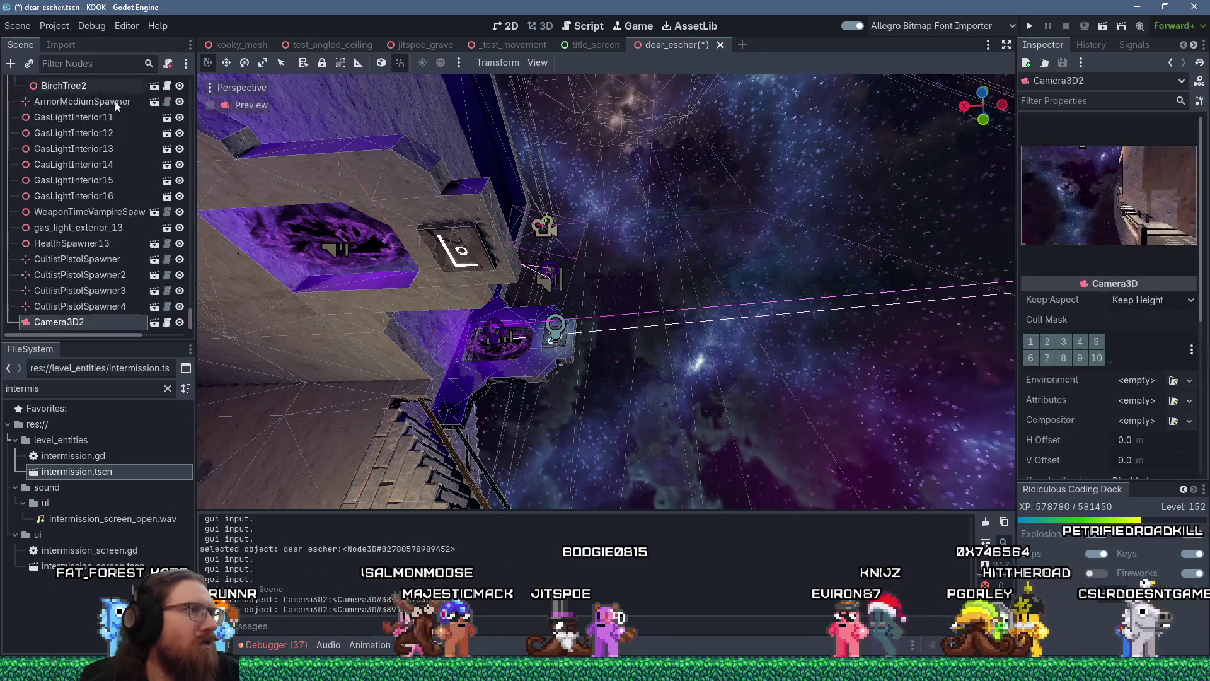
# Step: Move Camera3D2 up onto the stairs and turn it around by 135 degrees
pyautogui.moveTo(596, 299); pyautogui.dragTo(580, 302)
pyautogui.scroll(3, 579, 303)
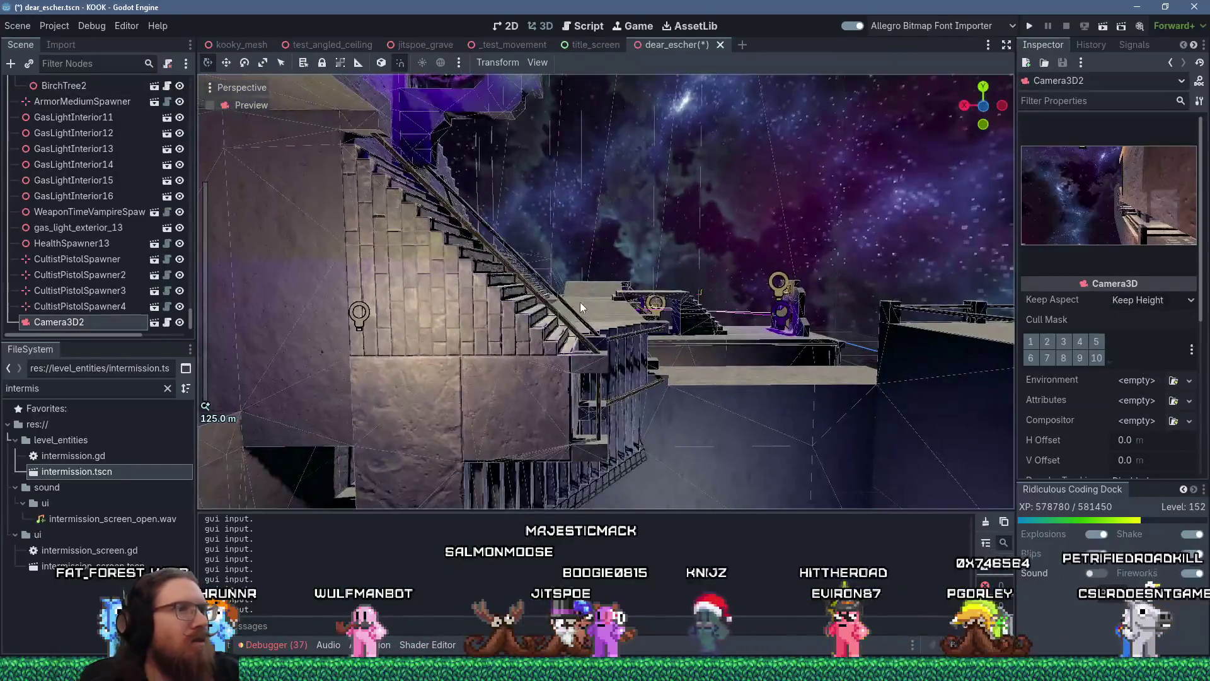
pyautogui.click(115, 305)
pyautogui.click(113, 315)
pyautogui.moveTo(328, 293); pyautogui.dragTo(378, 296)
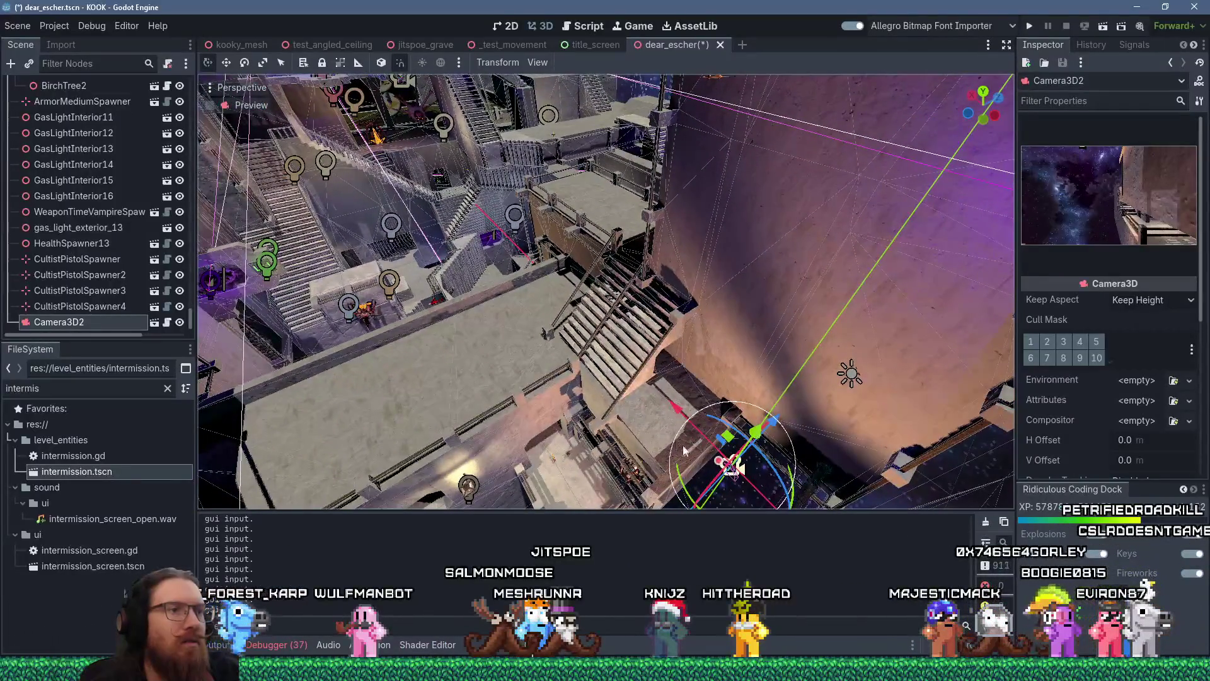
pyautogui.moveTo(759, 430)
pyautogui.mouseDown()
pyautogui.moveTo(828, 327)
pyautogui.moveTo(414, 200)
pyautogui.mouseUp()
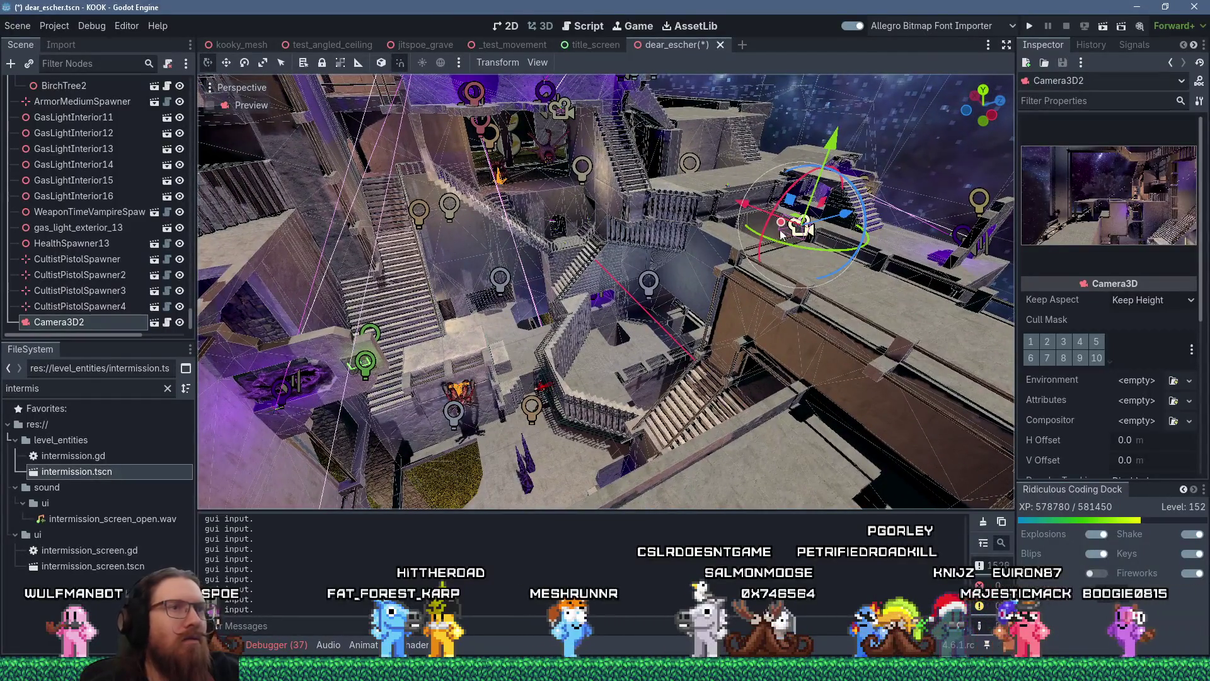
pyautogui.moveTo(842, 219); pyautogui.dragTo(591, 300)
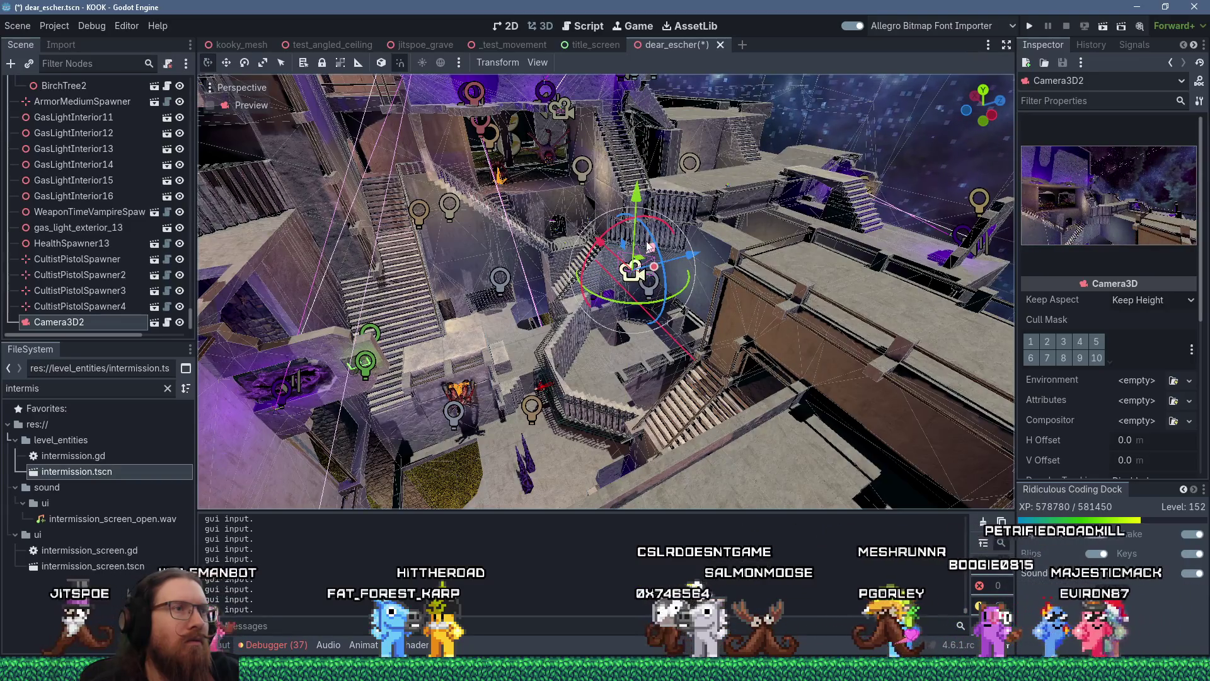
# Step: Using the camera's local axes, fine-tune Camera3D2's position and angle over the central stairs
pyautogui.click(379, 64)
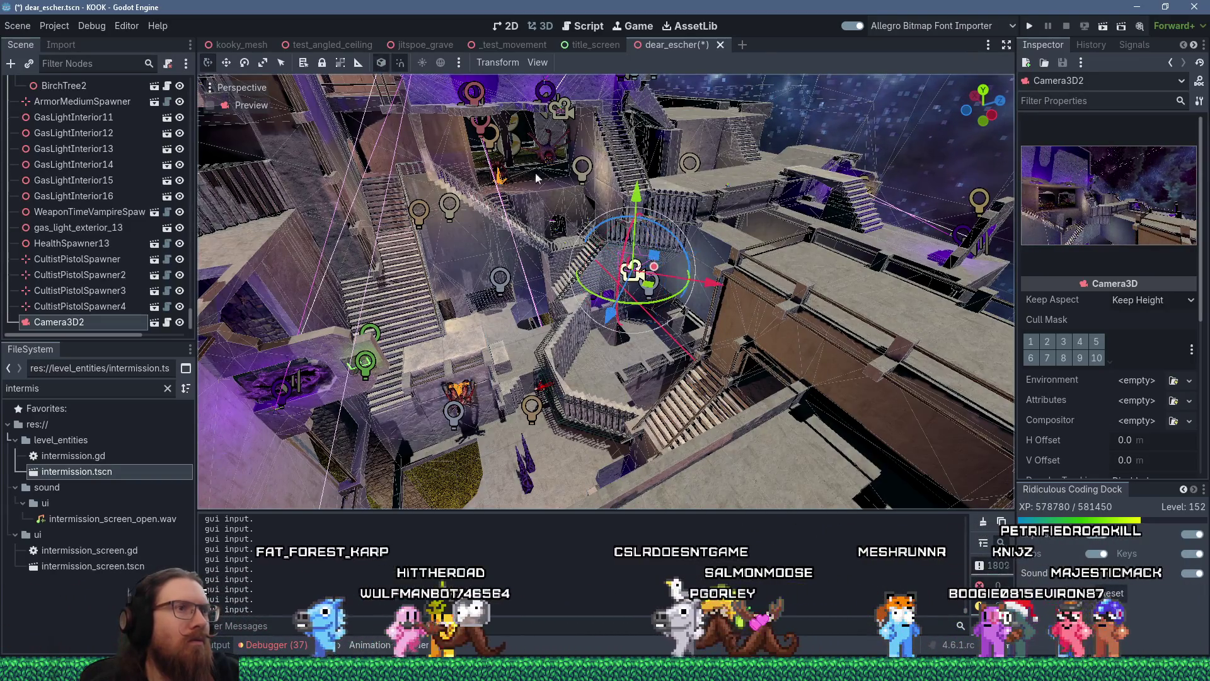
pyautogui.moveTo(633, 271)
pyautogui.mouseDown()
pyautogui.moveTo(553, 392)
pyautogui.moveTo(544, 274)
pyautogui.mouseUp()
pyautogui.moveTo(484, 346)
pyautogui.mouseDown()
pyautogui.moveTo(567, 378)
pyautogui.moveTo(714, 382)
pyautogui.mouseUp()
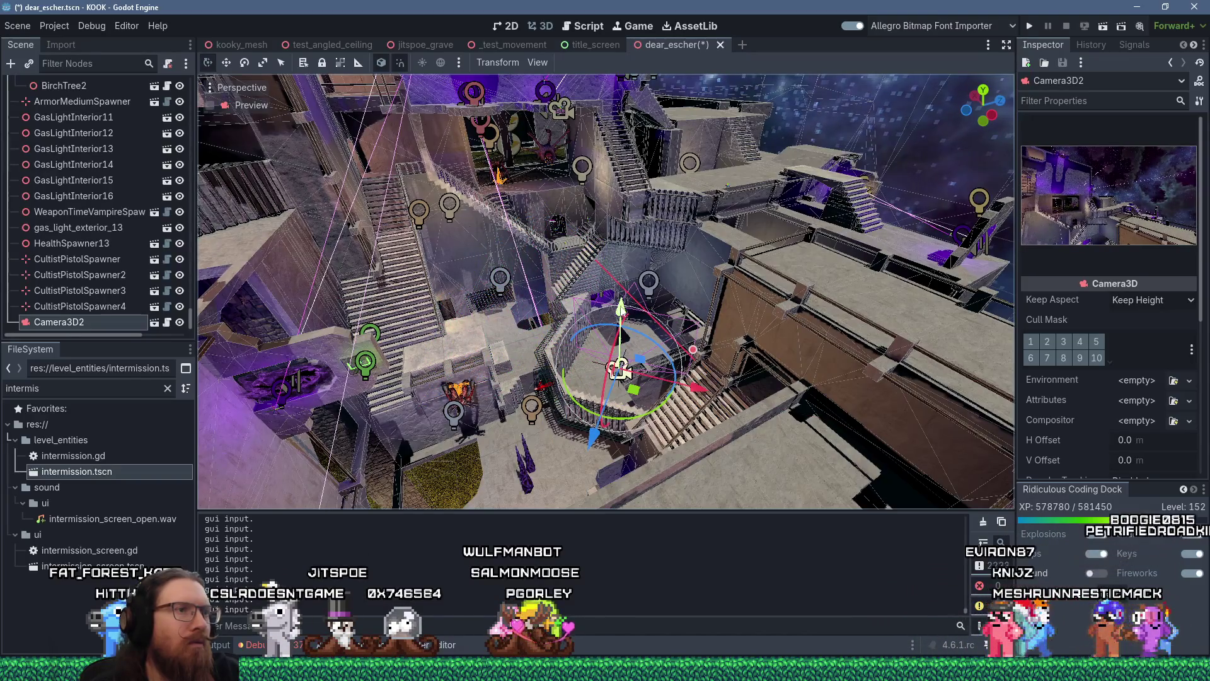
pyautogui.moveTo(622, 307); pyautogui.dragTo(638, 220)
pyautogui.moveTo(599, 316); pyautogui.dragTo(668, 310)
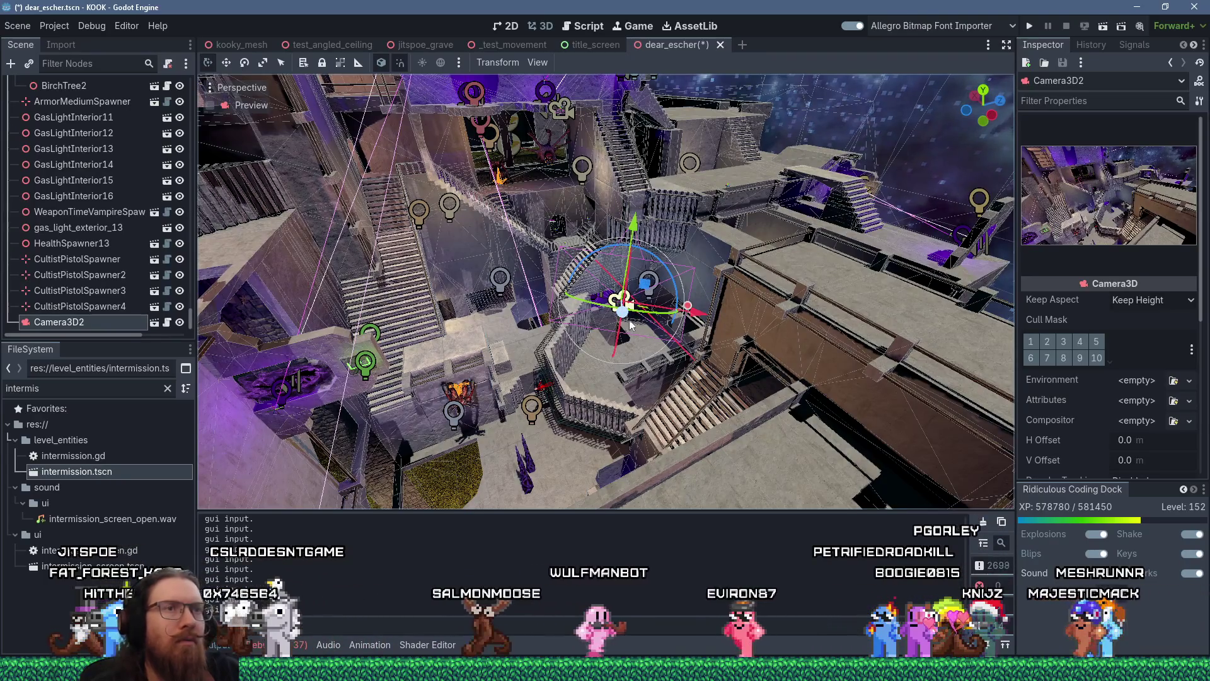
pyautogui.moveTo(625, 317); pyautogui.dragTo(642, 435)
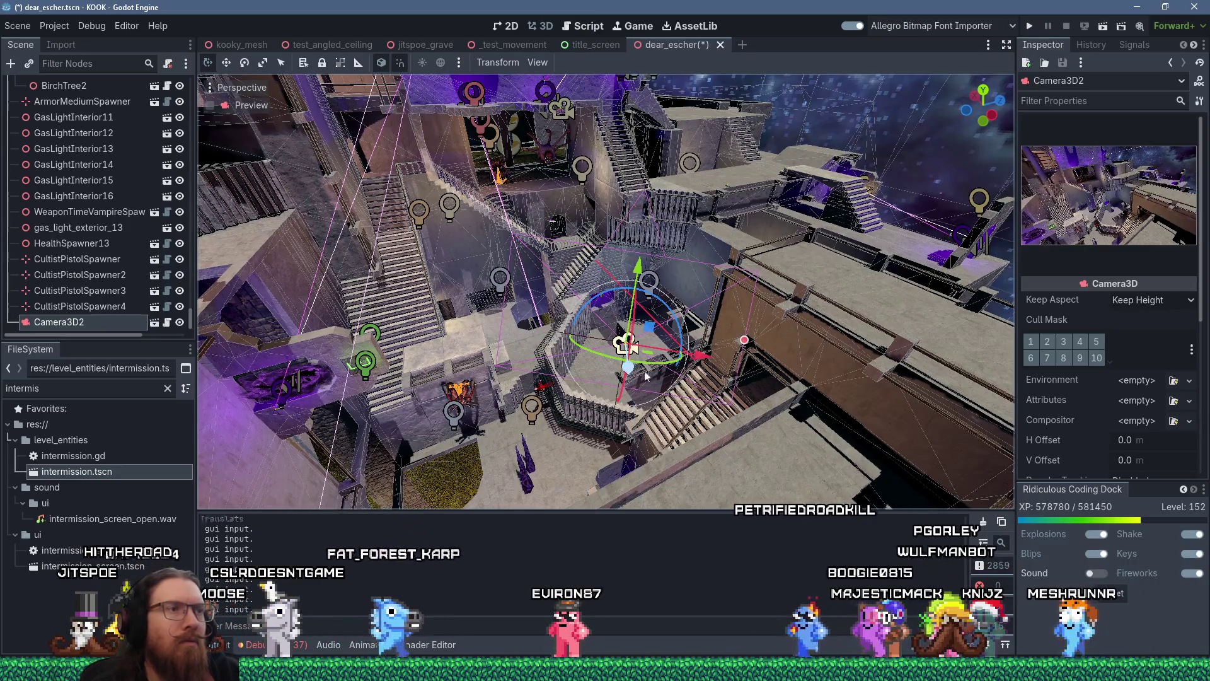
pyautogui.moveTo(644, 386); pyautogui.dragTo(593, 377)
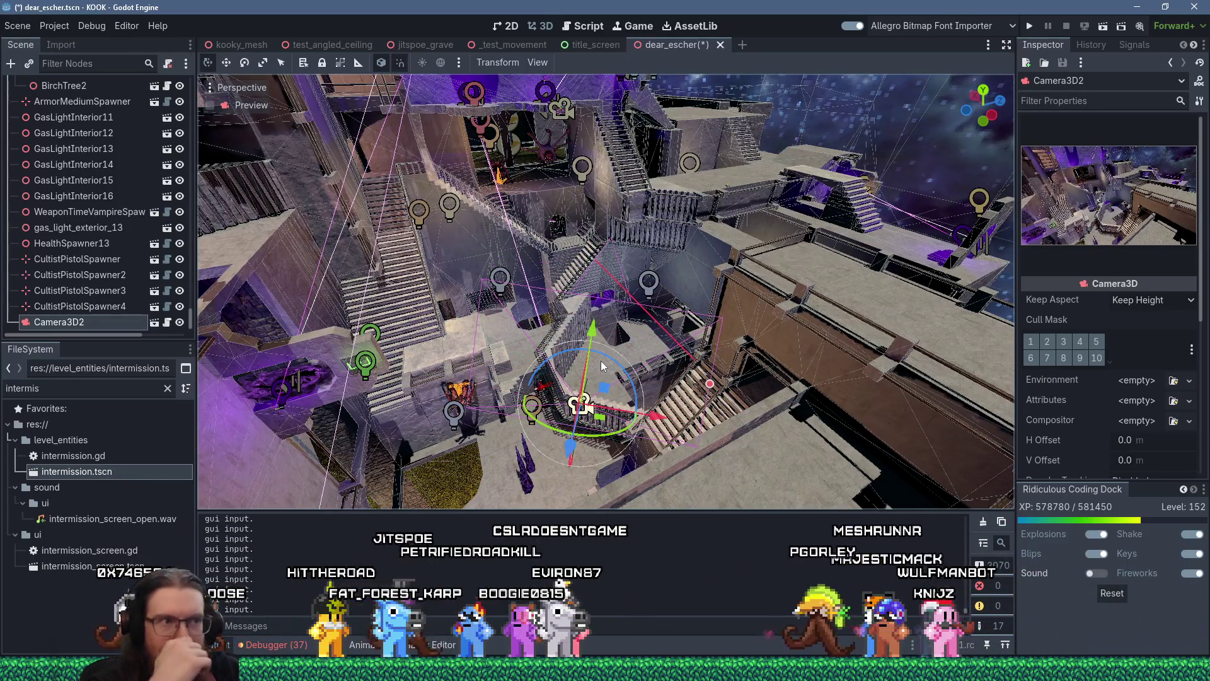
pyautogui.click(602, 366)
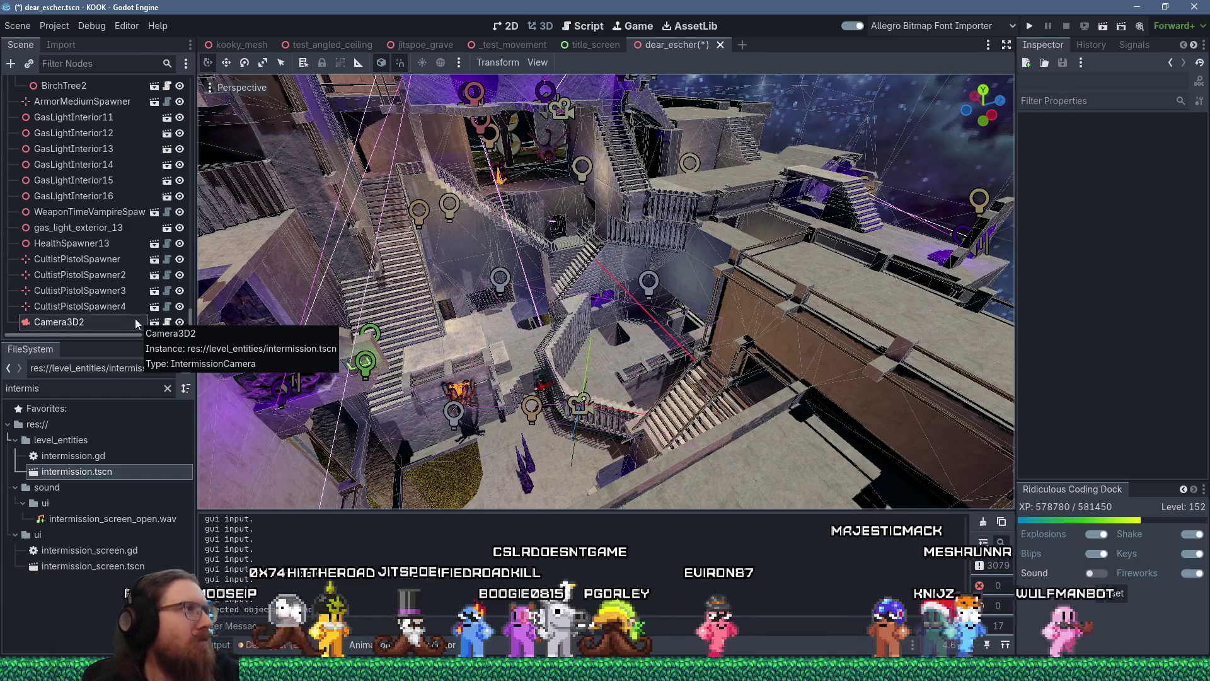
# Step: Save the dear_escher scene and fly the view through the level
pyautogui.hotkey('ctrl', 's')
pyautogui.scroll(5, 743, 324)
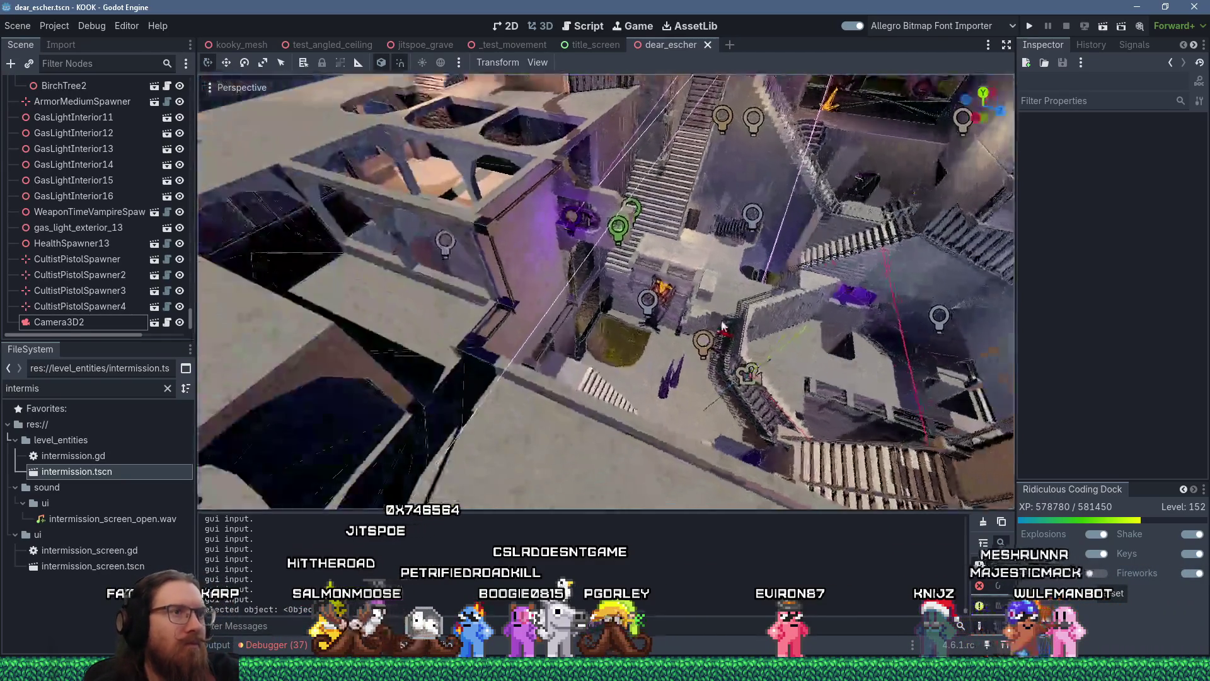
pyautogui.press('w')
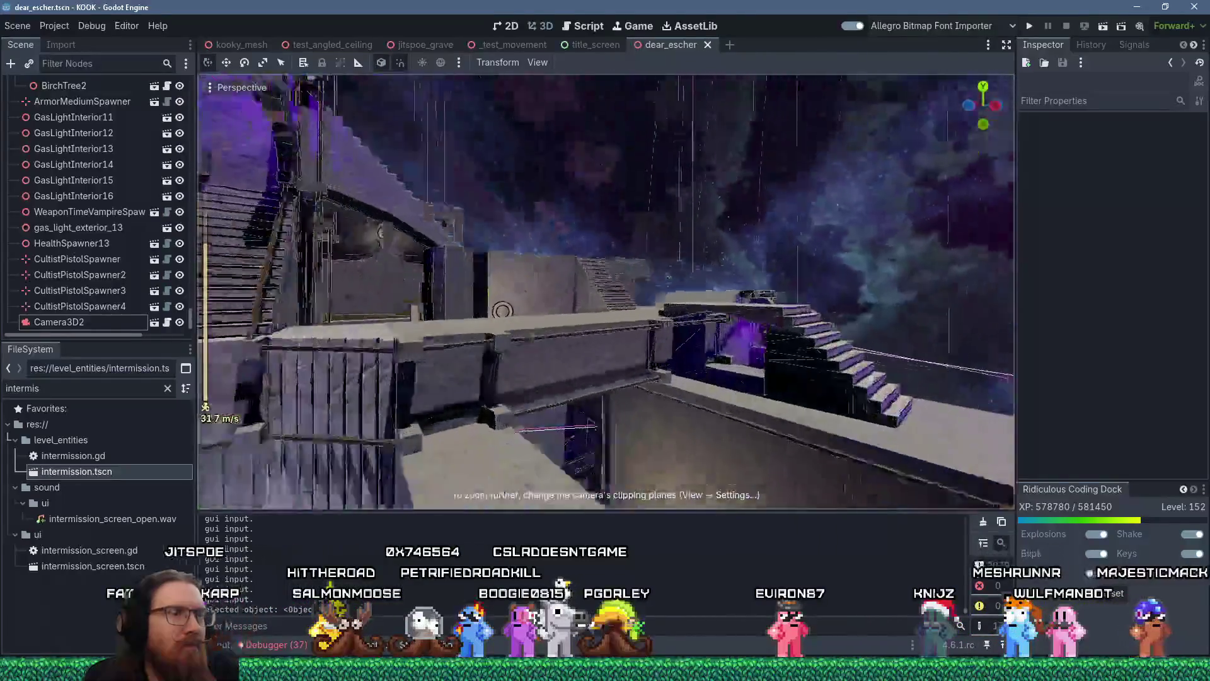
pyautogui.press('w')
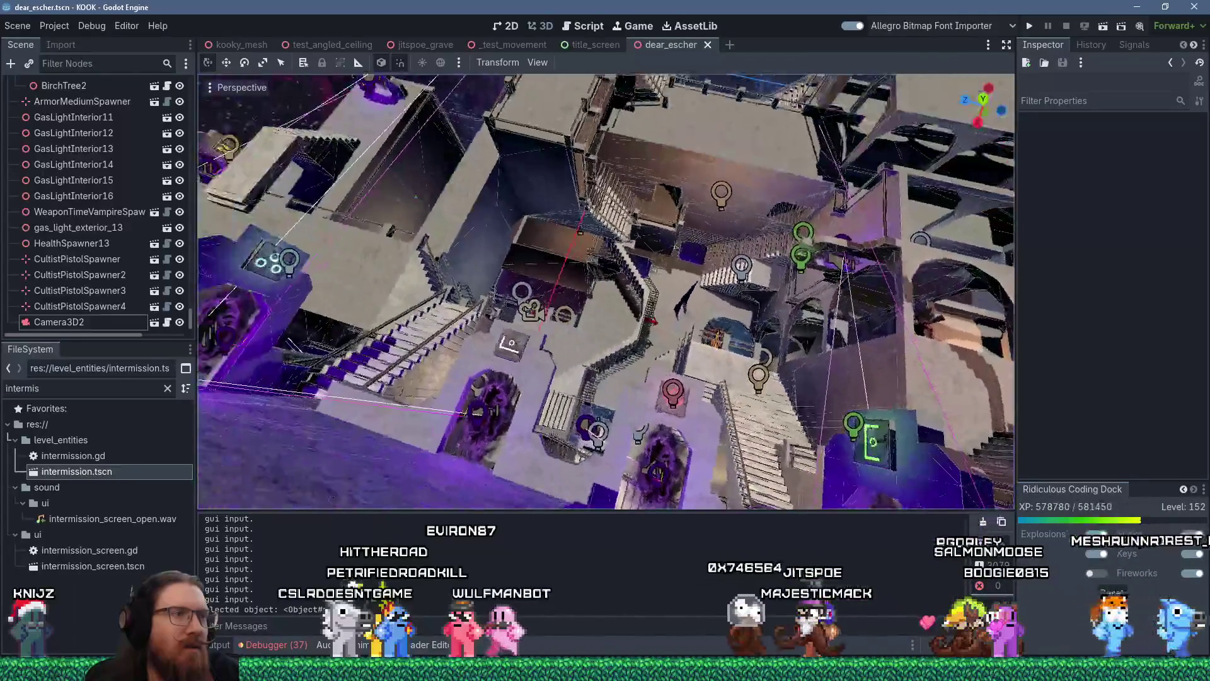
# Step: Fly the viewport over and down onto the staircases, then switch to TrenchBroom
pyautogui.press('w')
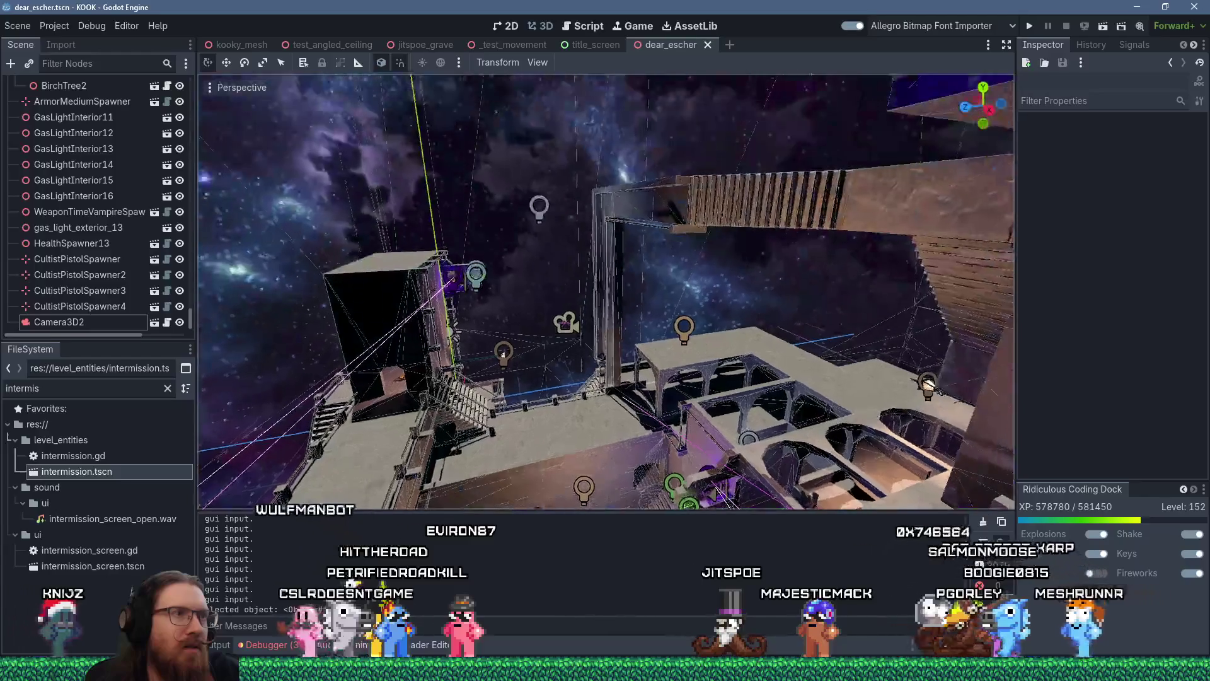
pyautogui.press('w')
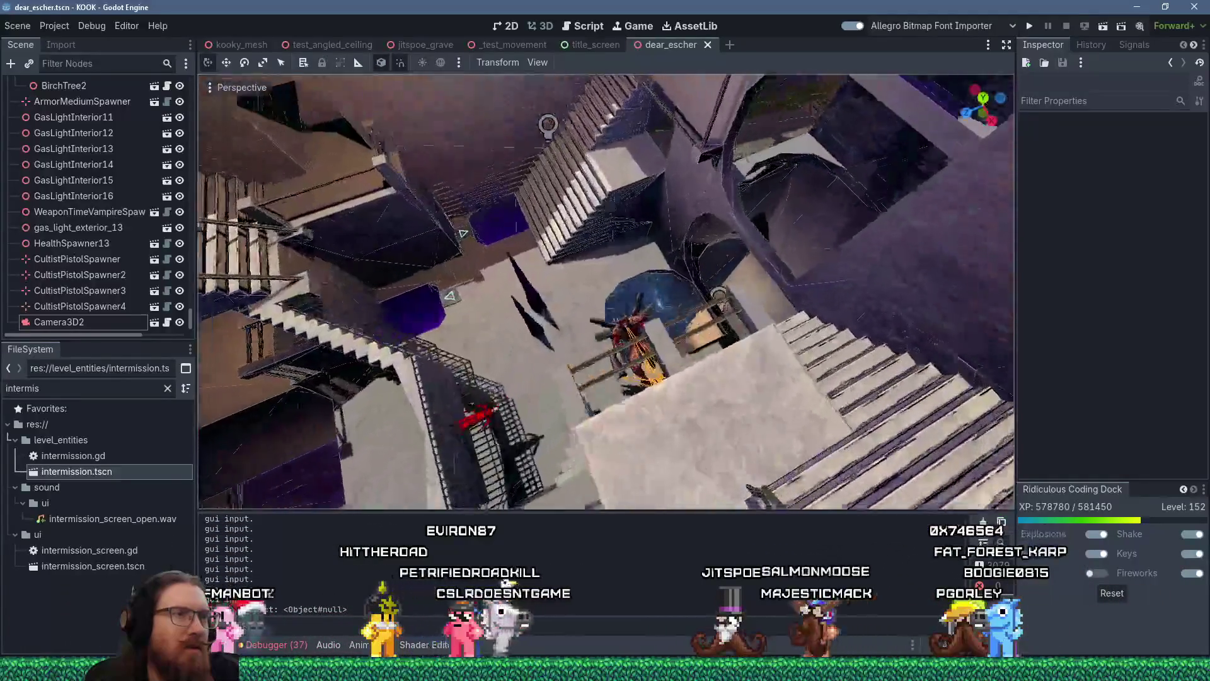
pyautogui.press('w')
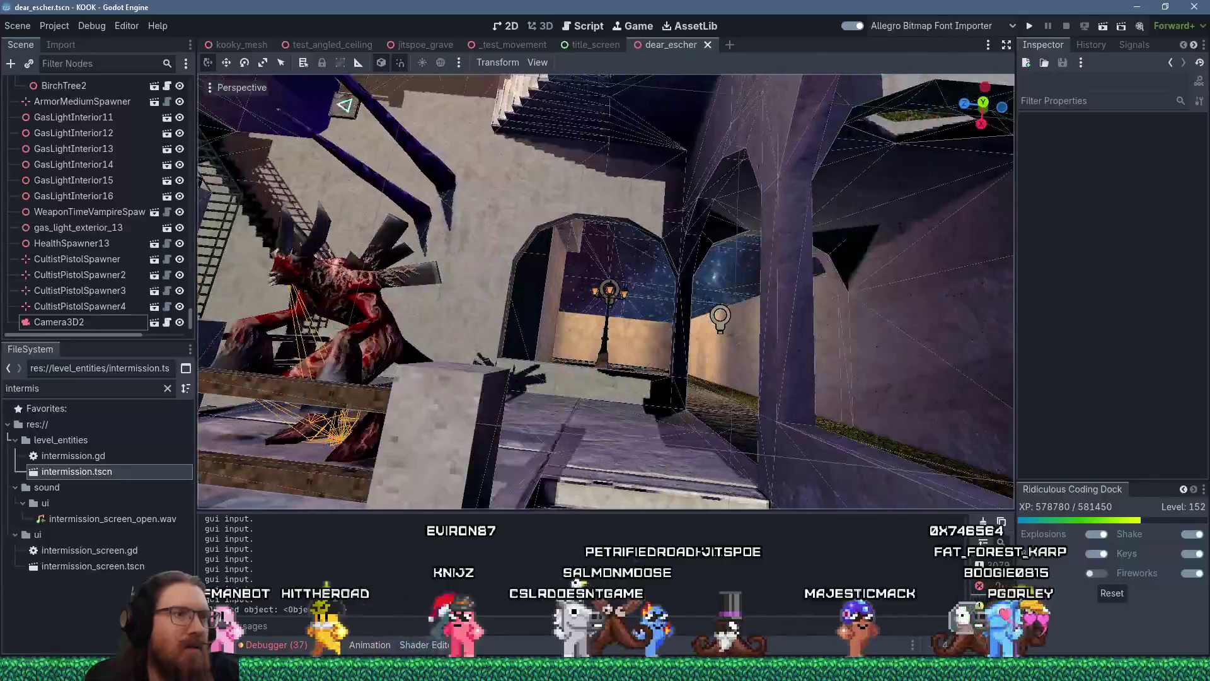
pyautogui.press('w')
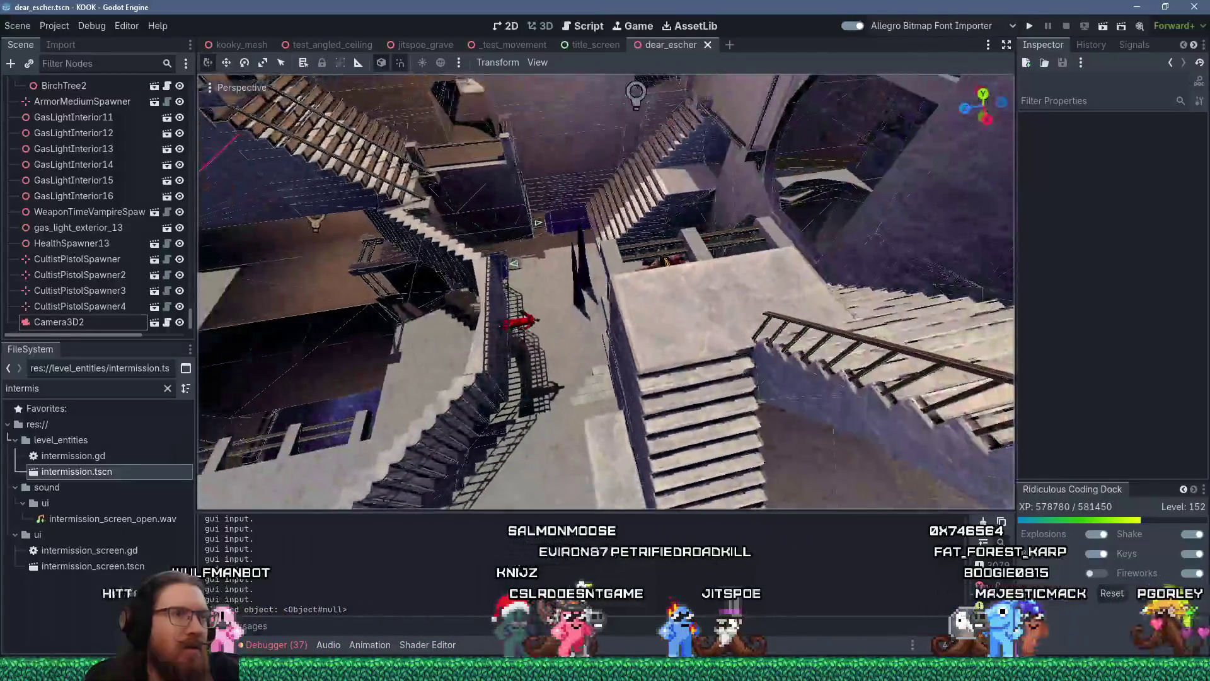
pyautogui.press('e')
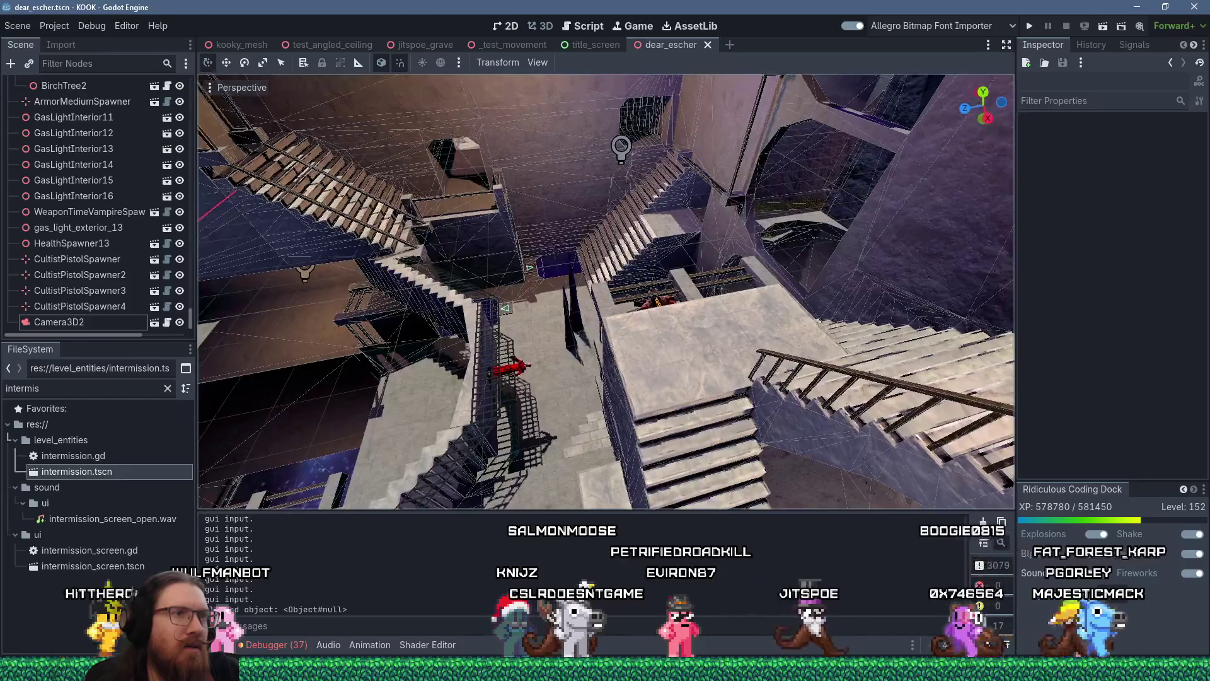
pyautogui.press('w')
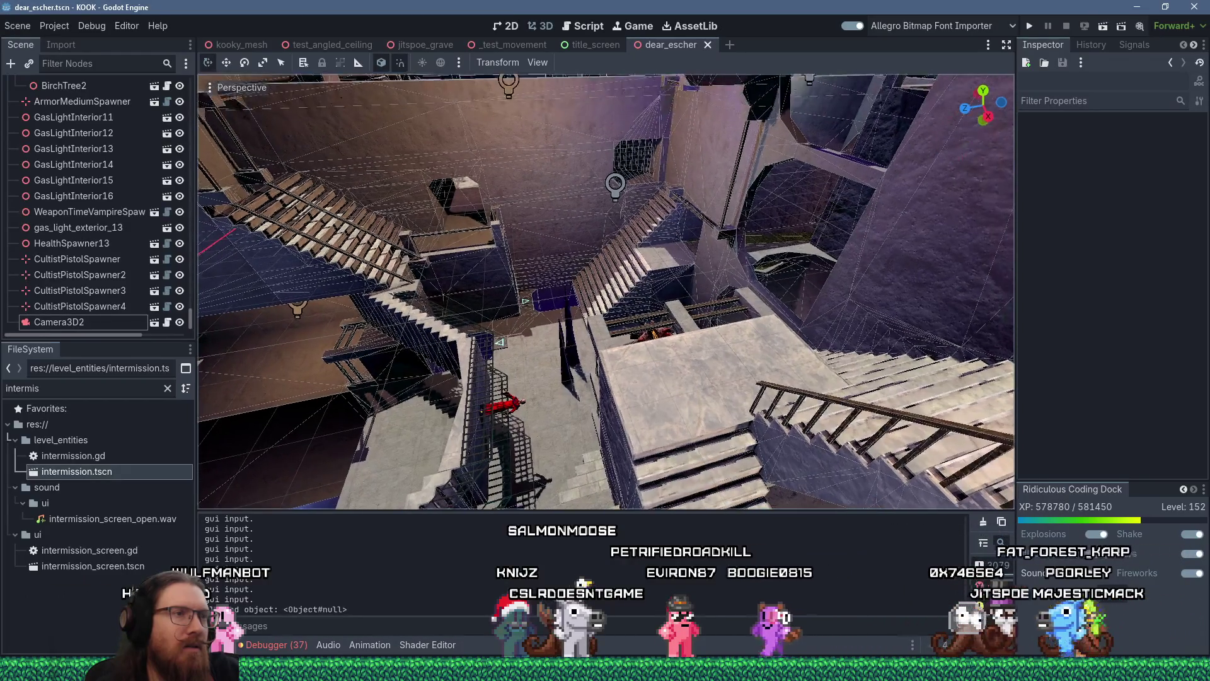
pyautogui.press('w')
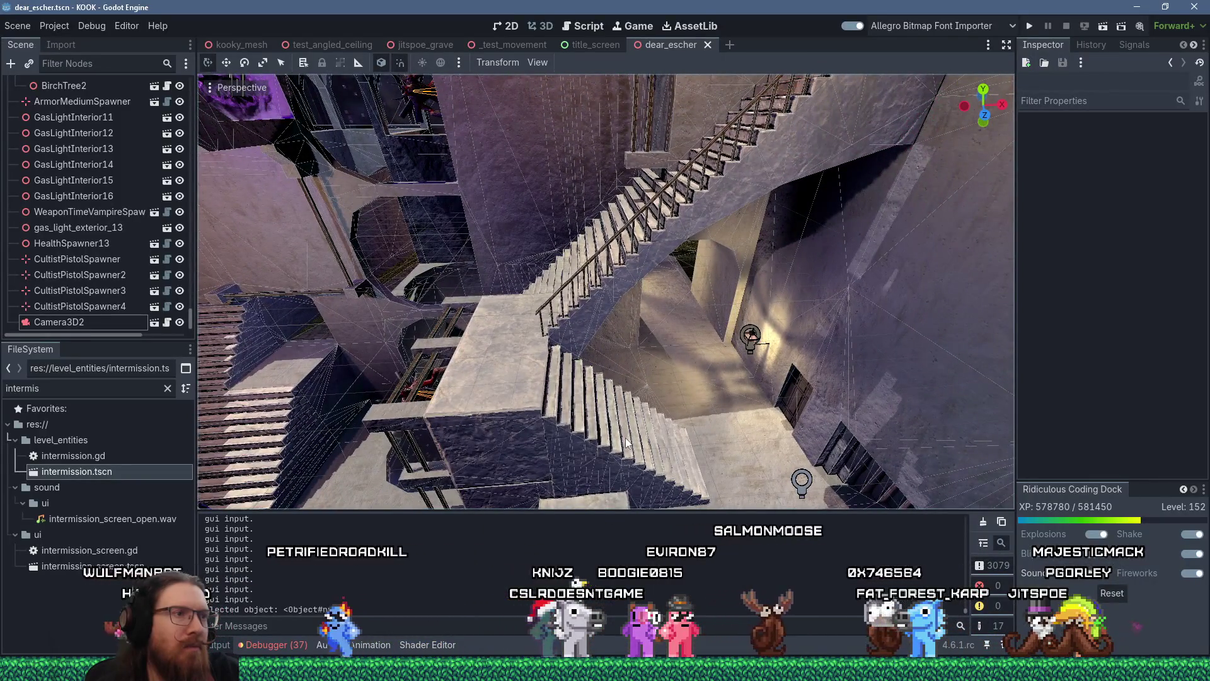
pyautogui.hotkey('alt', 'Tab')
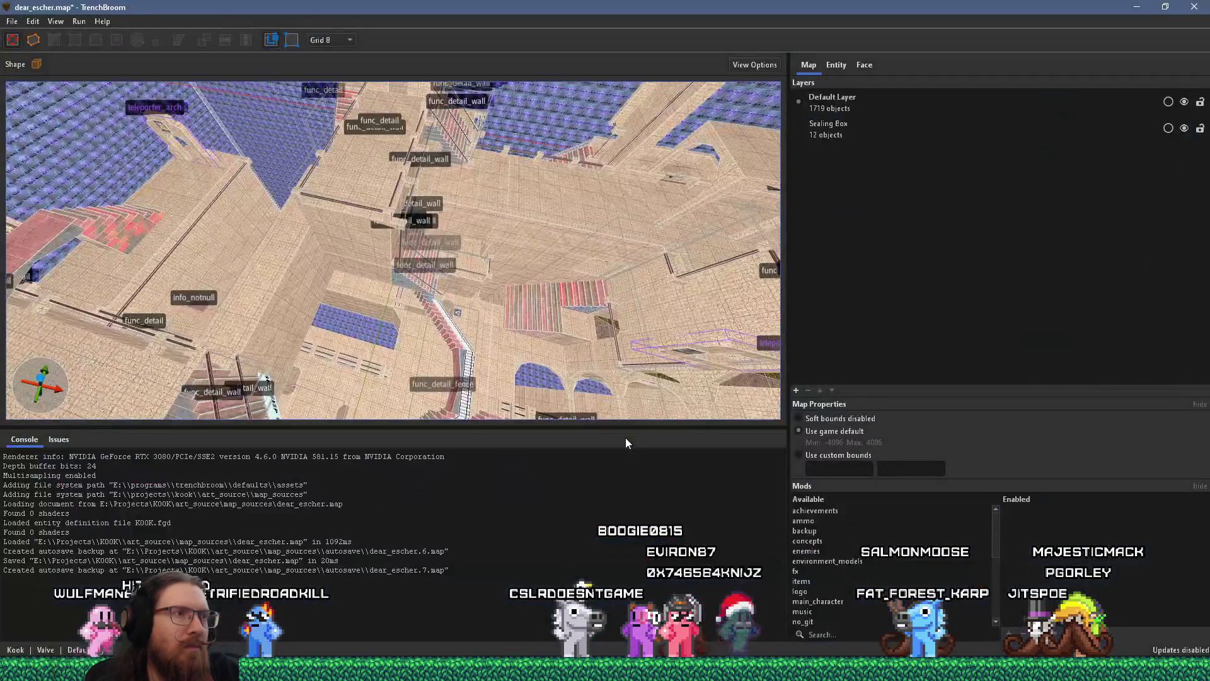
# Step: Clear the wall selection, select the teleporter_arch brush and duplicate it
pyautogui.moveTo(503, 340)
pyautogui.mouseDown()
pyautogui.moveTo(460, 346)
pyautogui.moveTo(381, 233)
pyautogui.moveTo(381, 312)
pyautogui.moveTo(435, 271)
pyautogui.moveTo(470, 268)
pyautogui.moveTo(422, 271)
pyautogui.mouseUp()
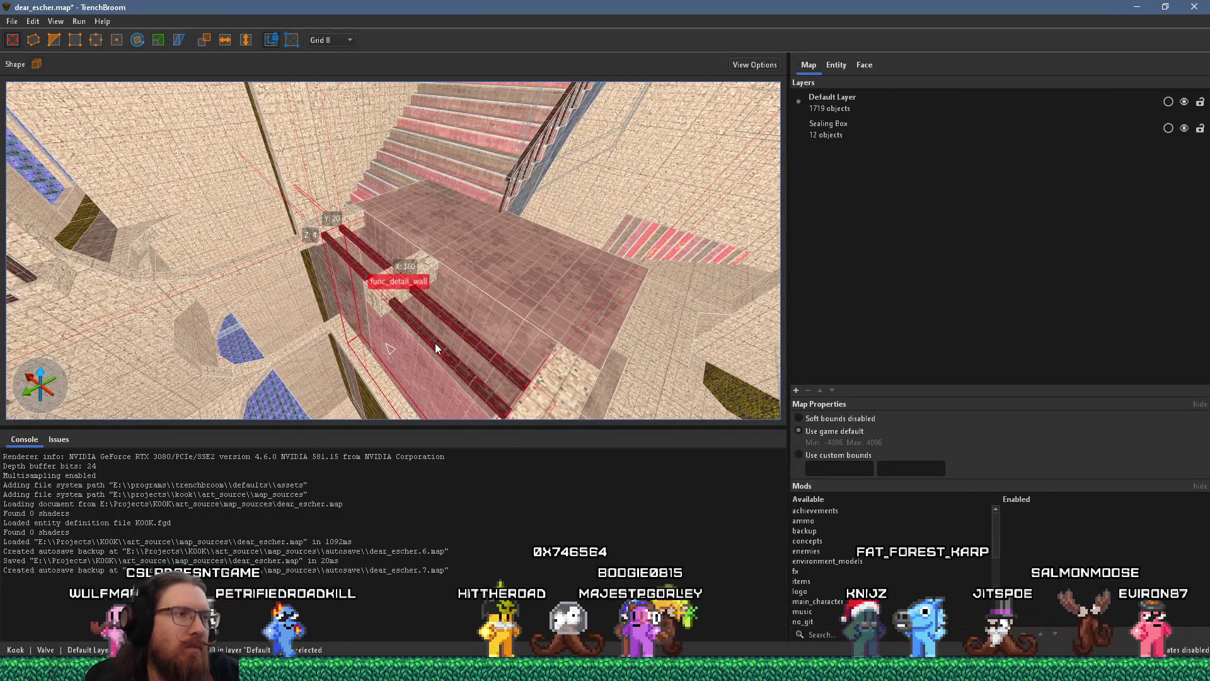
pyautogui.press('Escape')
pyautogui.moveTo(437, 340)
pyautogui.mouseDown()
pyautogui.moveTo(399, 196)
pyautogui.moveTo(348, 308)
pyautogui.moveTo(433, 373)
pyautogui.moveTo(354, 379)
pyautogui.moveTo(452, 234)
pyautogui.moveTo(392, 348)
pyautogui.moveTo(432, 305)
pyautogui.moveTo(474, 343)
pyautogui.moveTo(492, 323)
pyautogui.mouseUp()
pyautogui.click(433, 284)
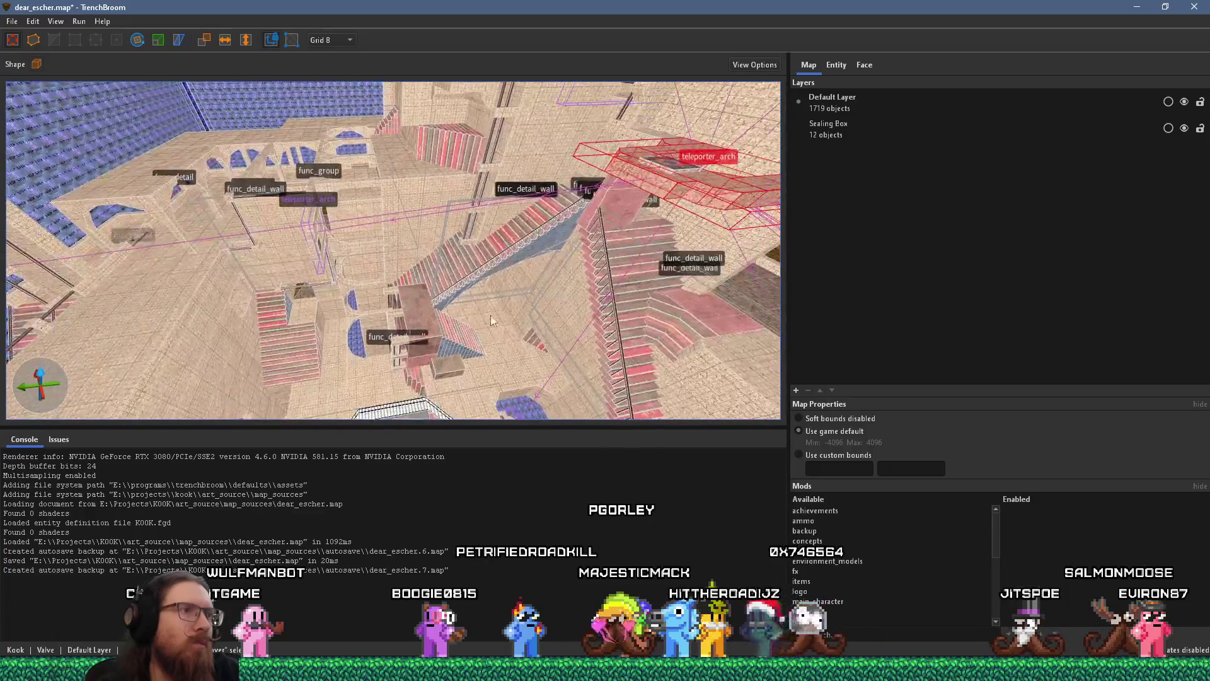
pyautogui.hotkey('ctrl', 'd')
# Step: Delete the misplaced arch copy and duplicate the teleporter arch again
pyautogui.moveTo(727, 191)
pyautogui.mouseDown()
pyautogui.moveTo(600, 263)
pyautogui.moveTo(396, 213)
pyautogui.mouseUp()
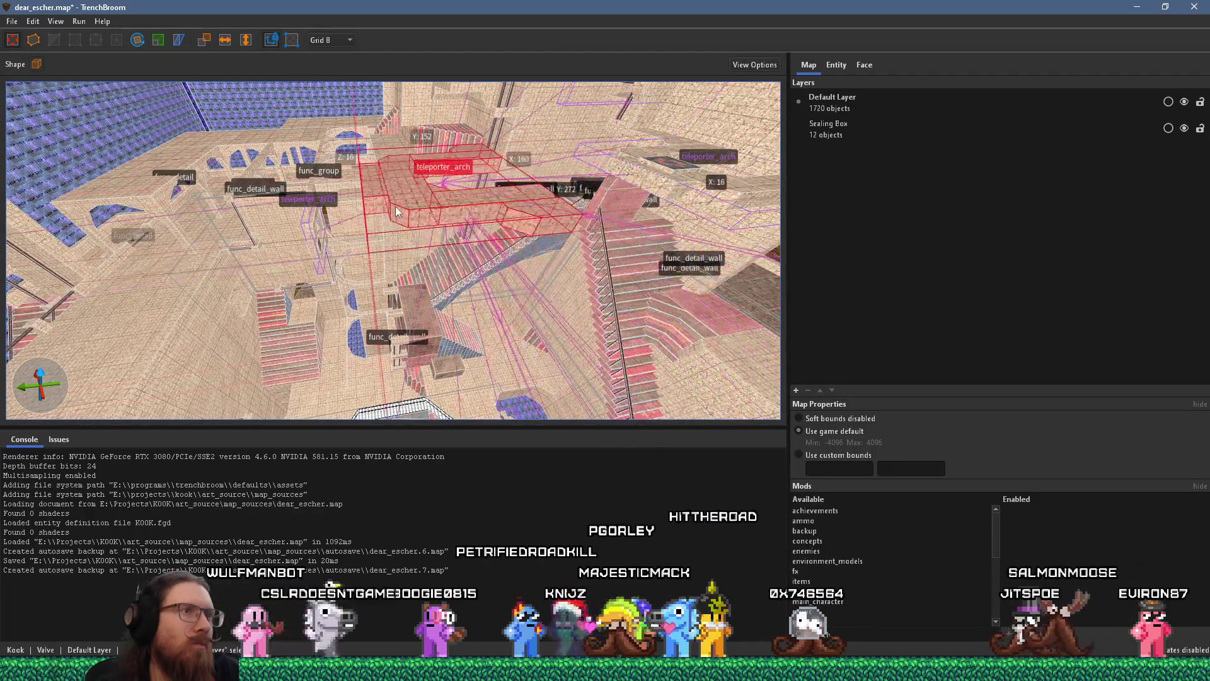
pyautogui.press('Delete')
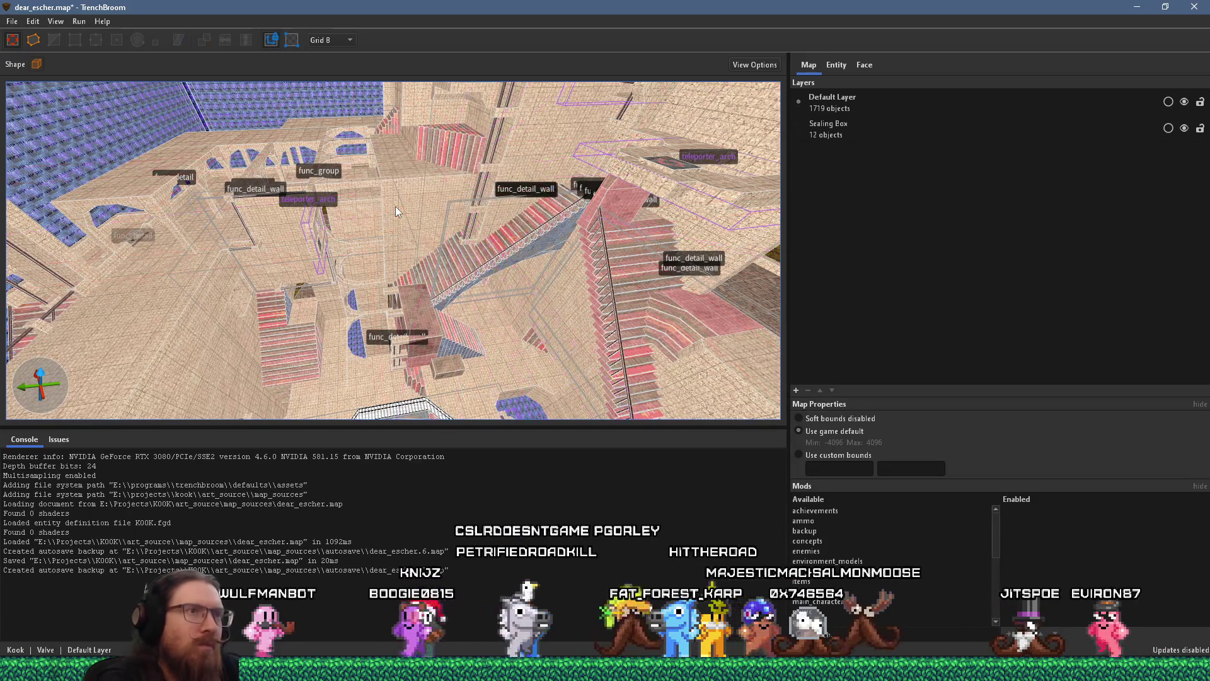
pyautogui.click(672, 178)
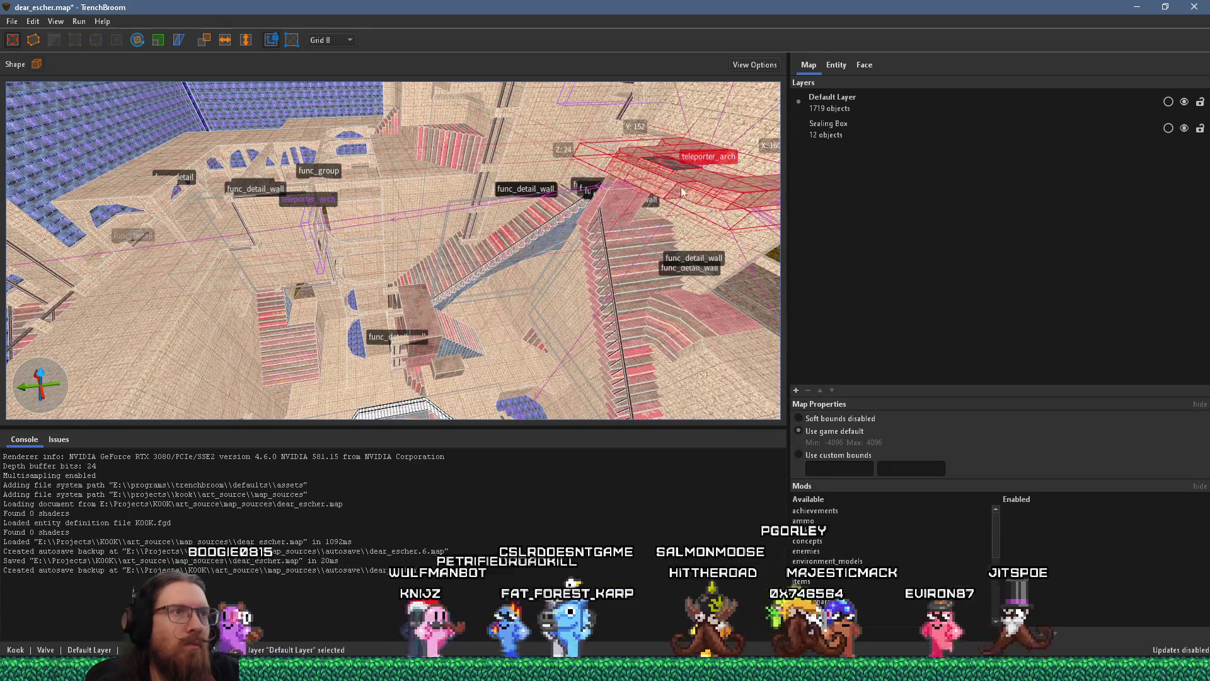
pyautogui.hotkey('ctrl', 'd')
# Step: Move the new arch copy left, rotate it 90° about Z, and slide it into place
pyautogui.moveTo(705, 199); pyautogui.dragTo(290, 175)
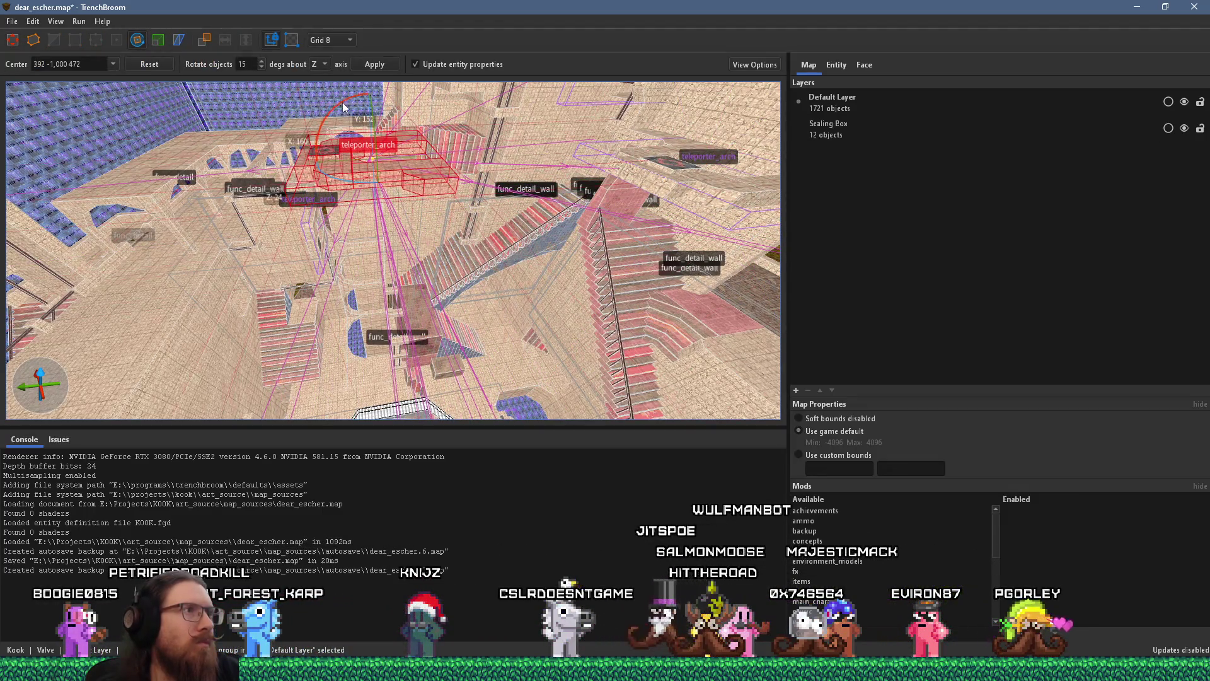
pyautogui.moveTo(342, 107); pyautogui.dragTo(434, 130)
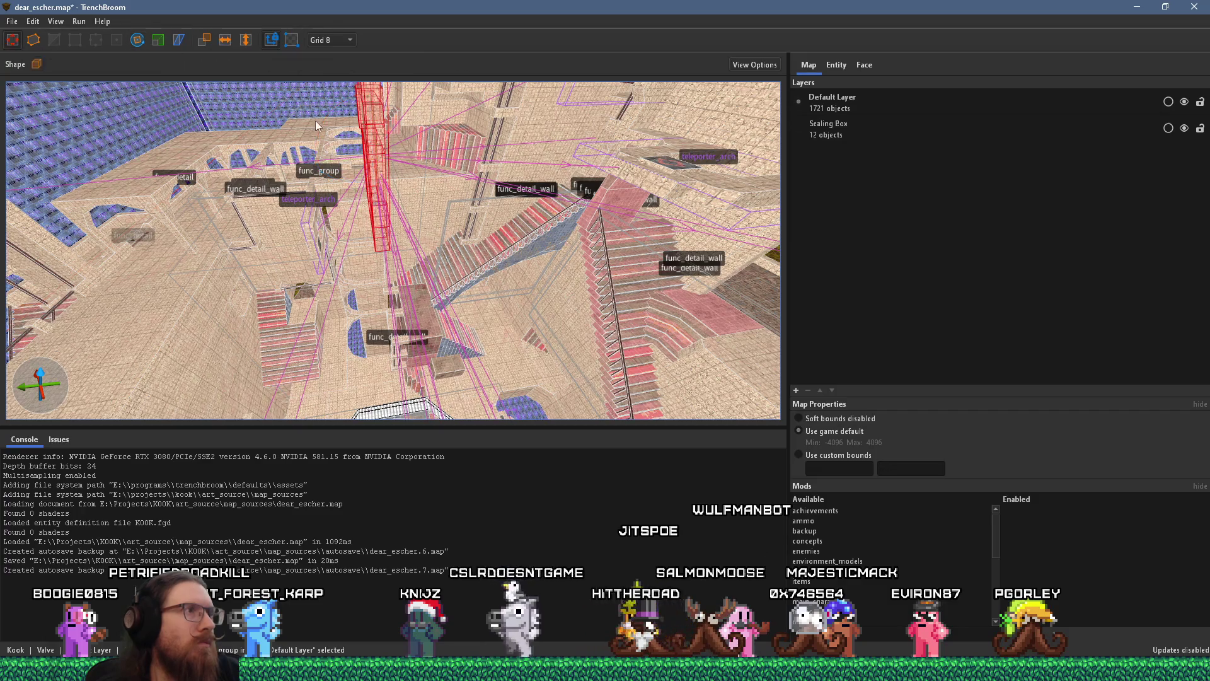
pyautogui.moveTo(381, 189)
pyautogui.mouseDown()
pyautogui.moveTo(390, 205)
pyautogui.moveTo(401, 146)
pyautogui.moveTo(392, 292)
pyautogui.mouseUp()
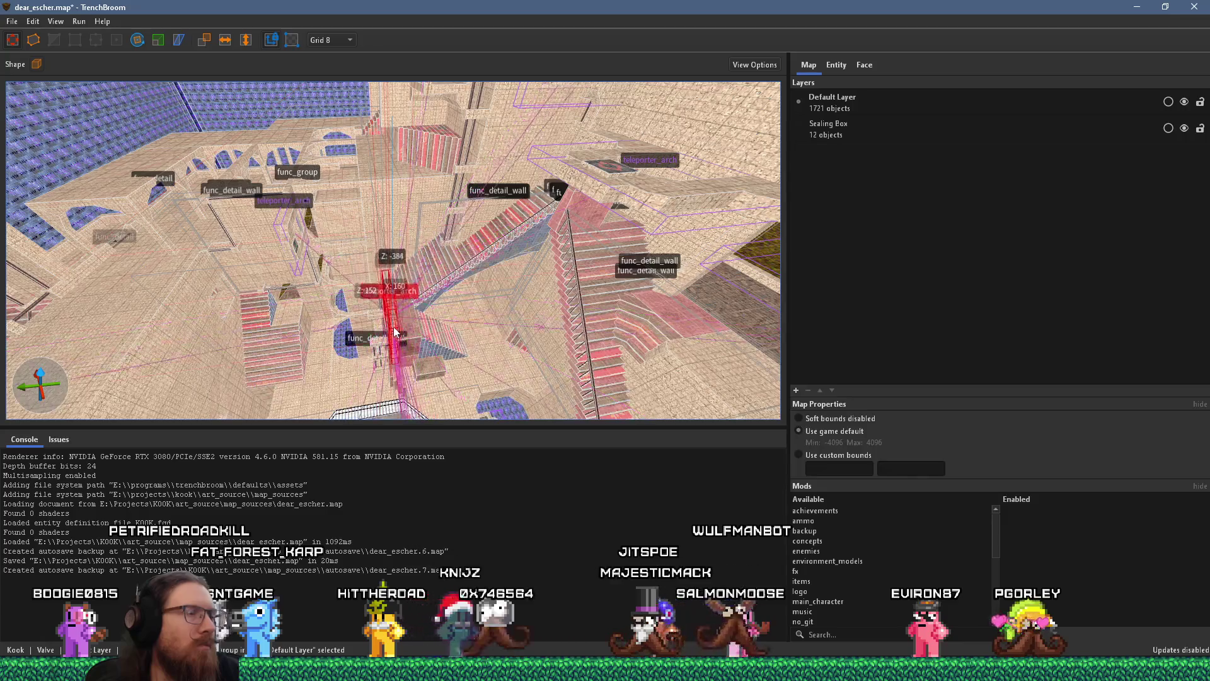
pyautogui.scroll(10, 395, 332)
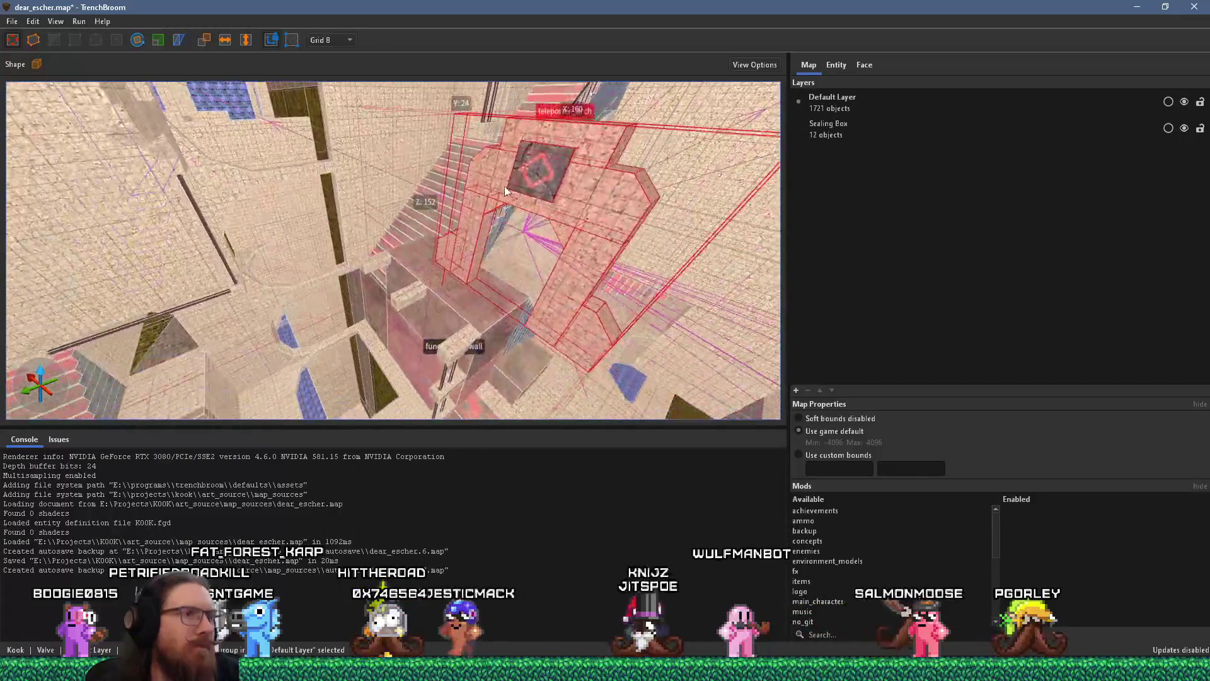
pyautogui.scroll(-8, 505, 190)
pyautogui.moveTo(489, 213)
pyautogui.mouseDown()
pyautogui.moveTo(493, 199)
pyautogui.moveTo(489, 256)
pyautogui.moveTo(337, 256)
pyautogui.moveTo(418, 273)
pyautogui.moveTo(403, 241)
pyautogui.moveTo(431, 257)
pyautogui.moveTo(627, 286)
pyautogui.moveTo(624, 217)
pyautogui.moveTo(553, 281)
pyautogui.moveTo(592, 180)
pyautogui.moveTo(390, 290)
pyautogui.moveTo(500, 219)
pyautogui.moveTo(493, 176)
pyautogui.moveTo(348, 236)
pyautogui.moveTo(272, 233)
pyautogui.moveTo(562, 292)
pyautogui.moveTo(573, 270)
pyautogui.mouseUp()
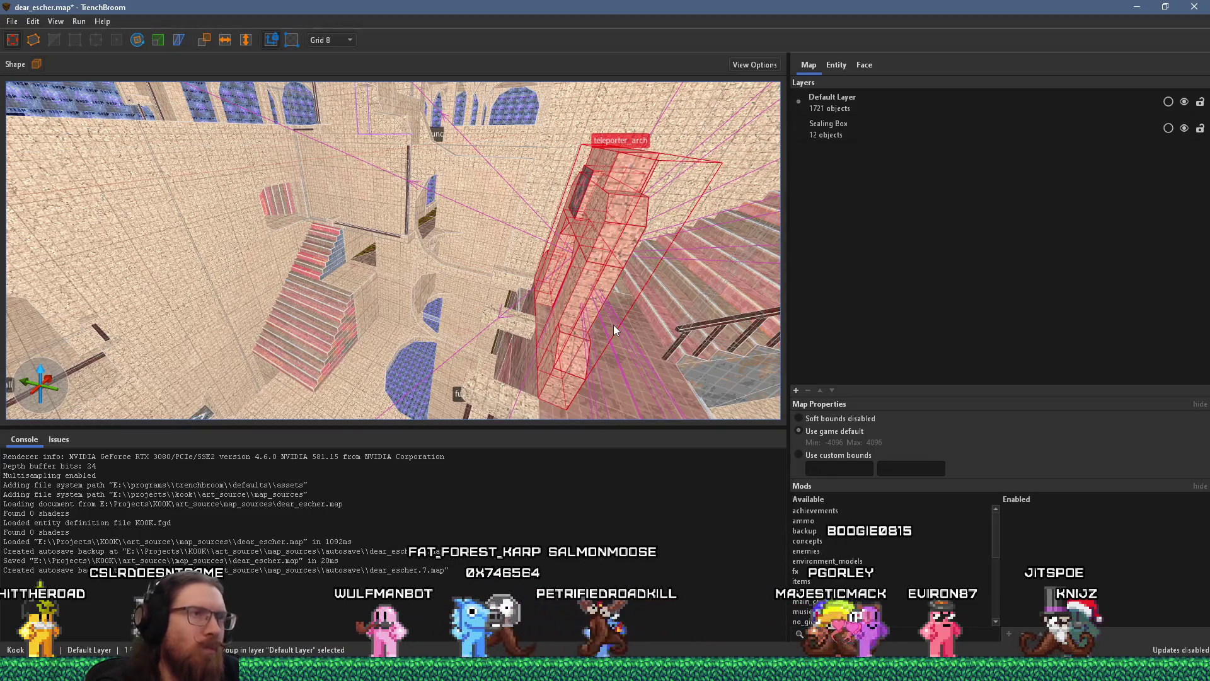
# Step: Duplicate the standing arch, rotate the copy to lie flat, and move it into position
pyautogui.hotkey('ctrl', 'd')
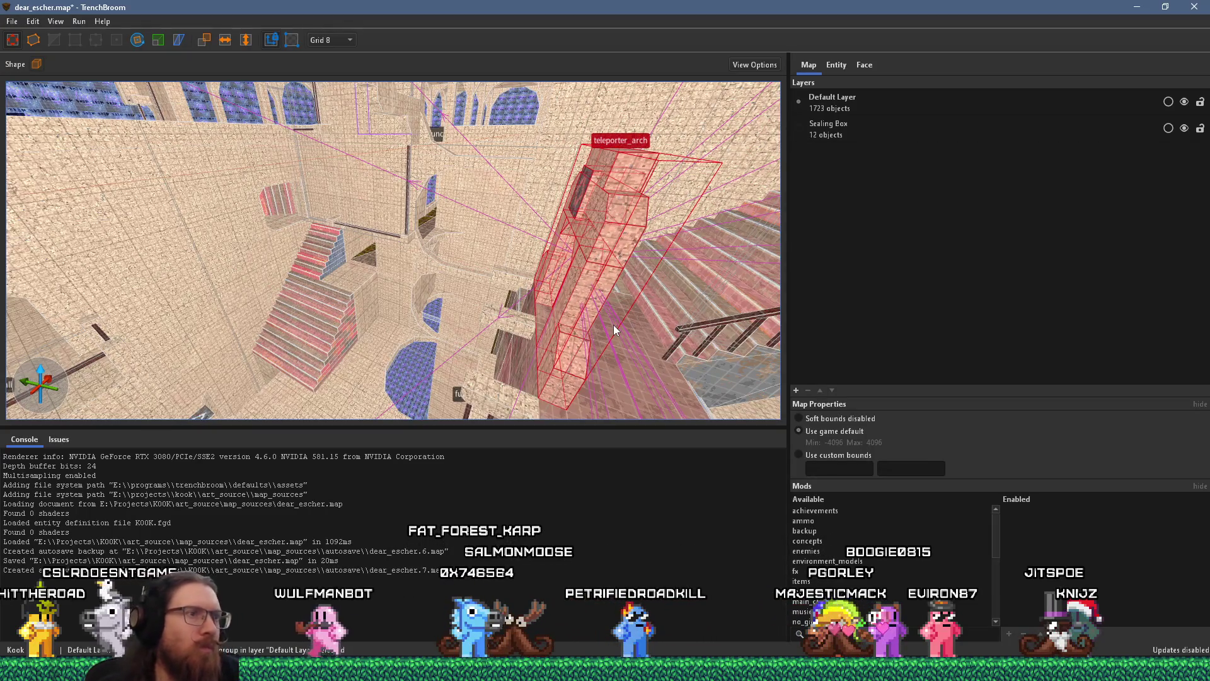
pyautogui.moveTo(583, 201); pyautogui.dragTo(458, 254)
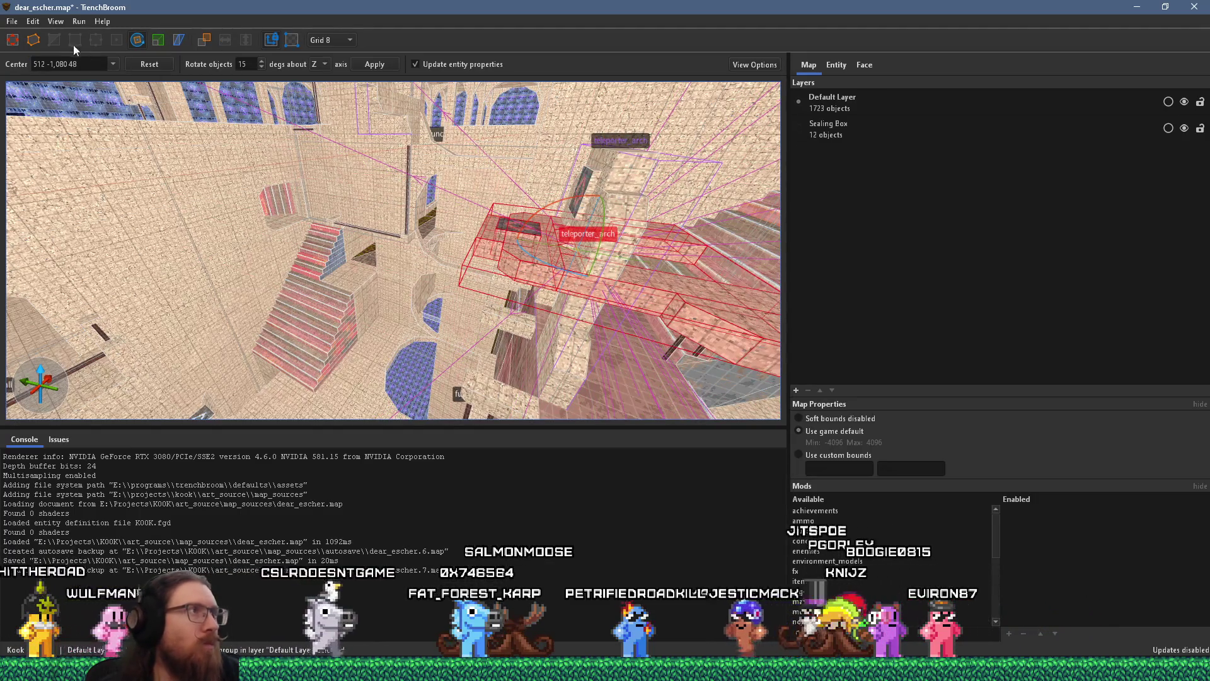
pyautogui.press('r')
pyautogui.moveTo(661, 296)
pyautogui.mouseDown()
pyautogui.moveTo(465, 252)
pyautogui.moveTo(545, 270)
pyautogui.moveTo(520, 371)
pyautogui.moveTo(531, 364)
pyautogui.moveTo(524, 327)
pyautogui.moveTo(642, 293)
pyautogui.moveTo(553, 245)
pyautogui.moveTo(551, 279)
pyautogui.moveTo(516, 324)
pyautogui.moveTo(459, 338)
pyautogui.moveTo(509, 299)
pyautogui.moveTo(551, 394)
pyautogui.moveTo(587, 242)
pyautogui.moveTo(547, 308)
pyautogui.moveTo(545, 289)
pyautogui.moveTo(554, 377)
pyautogui.moveTo(581, 352)
pyautogui.moveTo(635, 373)
pyautogui.moveTo(586, 347)
pyautogui.mouseUp()
pyautogui.click(469, 306)
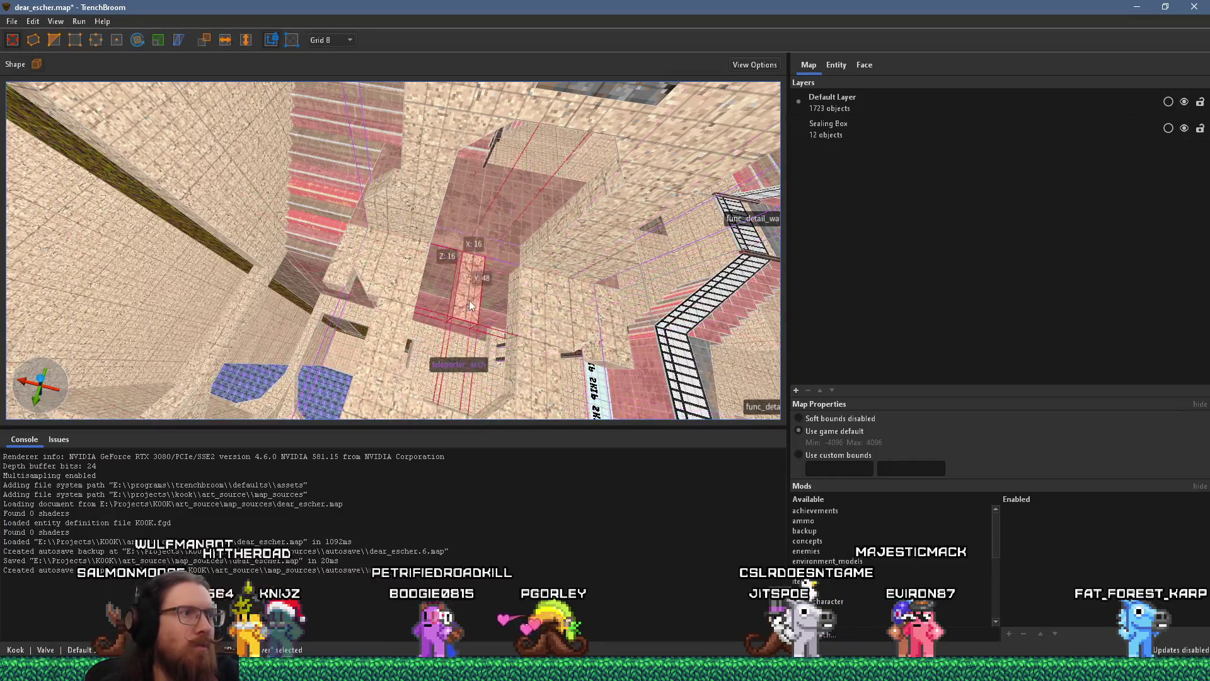
# Step: Delete the small stray brush and look around the func_detail_wall pillar by the stairs
pyautogui.press('Delete')
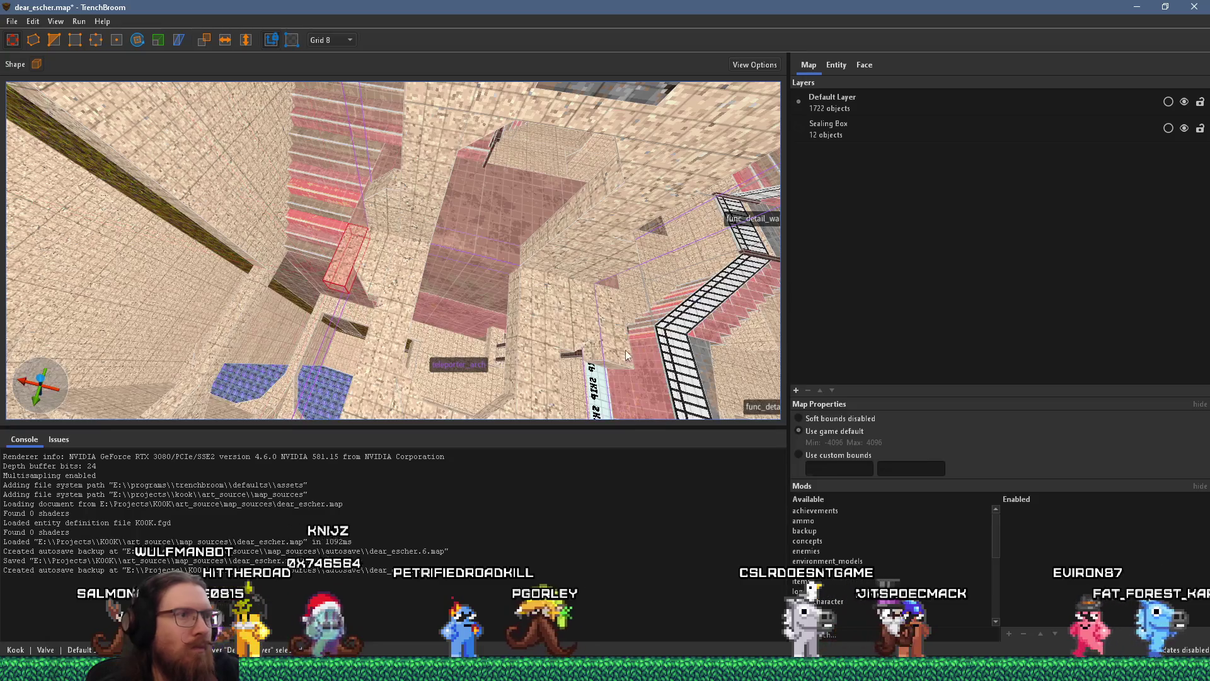
pyautogui.moveTo(616, 375)
pyautogui.mouseDown()
pyautogui.moveTo(614, 341)
pyautogui.moveTo(495, 360)
pyautogui.moveTo(527, 315)
pyautogui.moveTo(440, 293)
pyautogui.moveTo(323, 214)
pyautogui.mouseUp()
pyautogui.press('Escape')
pyautogui.scroll(5, 323, 215)
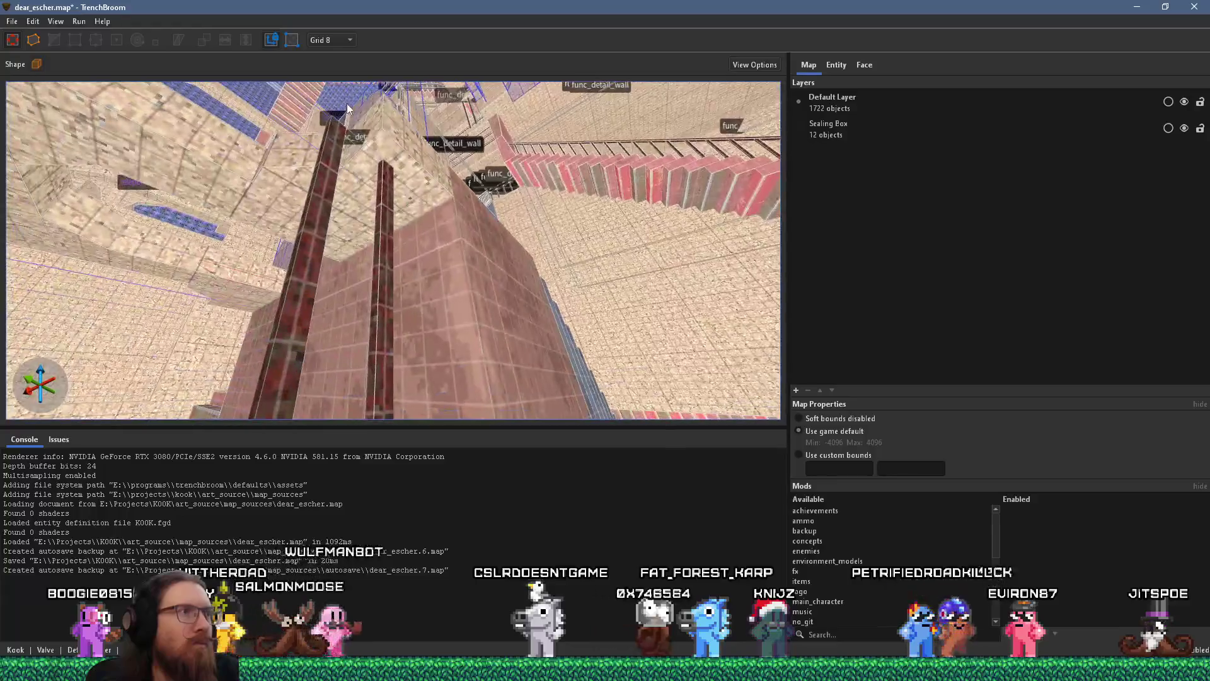
pyautogui.moveTo(346, 159); pyautogui.dragTo(554, 131)
pyautogui.moveTo(442, 250)
pyautogui.mouseDown()
pyautogui.moveTo(417, 282)
pyautogui.moveTo(240, 318)
pyautogui.mouseUp()
pyautogui.click(304, 310)
pyautogui.moveTo(320, 308)
pyautogui.mouseDown()
pyautogui.moveTo(286, 348)
pyautogui.moveTo(392, 376)
pyautogui.moveTo(345, 350)
pyautogui.moveTo(581, 282)
pyautogui.moveTo(556, 197)
pyautogui.moveTo(542, 213)
pyautogui.mouseUp()
pyautogui.press('Escape')
# Step: Draw a new textured brush beside the stairs and extrude it taller
pyautogui.moveTo(518, 355); pyautogui.dragTo(518, 355)
pyautogui.moveTo(543, 213)
pyautogui.mouseDown()
pyautogui.moveTo(440, 309)
pyautogui.moveTo(362, 325)
pyautogui.moveTo(406, 291)
pyautogui.moveTo(361, 345)
pyautogui.moveTo(451, 286)
pyautogui.moveTo(466, 315)
pyautogui.moveTo(359, 364)
pyautogui.mouseUp()
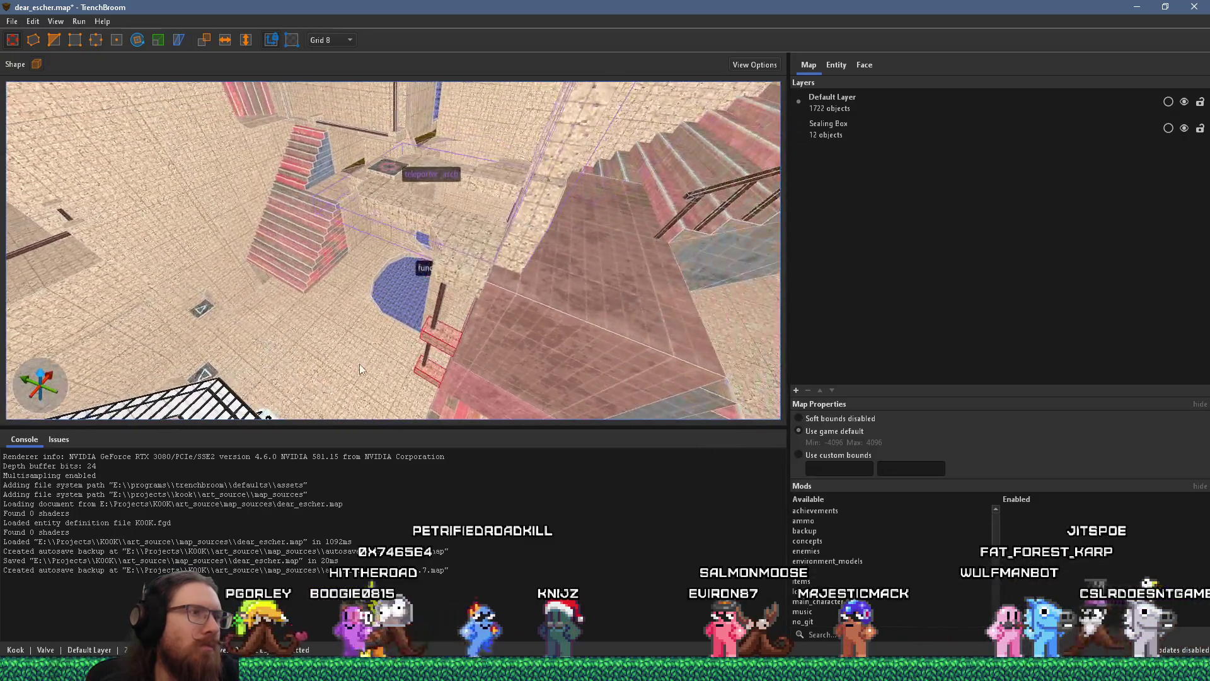
pyautogui.moveTo(443, 361)
pyautogui.mouseDown()
pyautogui.moveTo(365, 213)
pyautogui.moveTo(518, 410)
pyautogui.moveTo(578, 359)
pyautogui.moveTo(611, 305)
pyautogui.moveTo(698, 288)
pyautogui.moveTo(474, 373)
pyautogui.moveTo(493, 354)
pyautogui.moveTo(318, 337)
pyautogui.mouseUp()
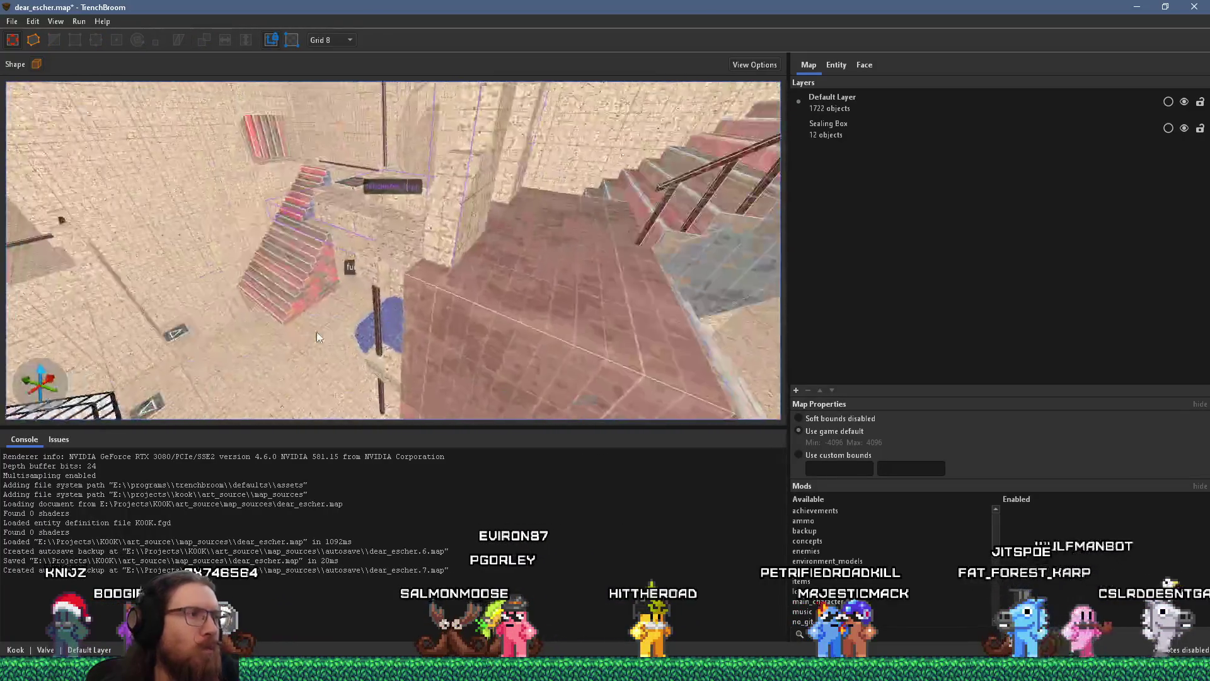
pyautogui.moveTo(444, 262)
pyautogui.mouseDown()
pyautogui.moveTo(456, 210)
pyautogui.moveTo(334, 250)
pyautogui.mouseUp()
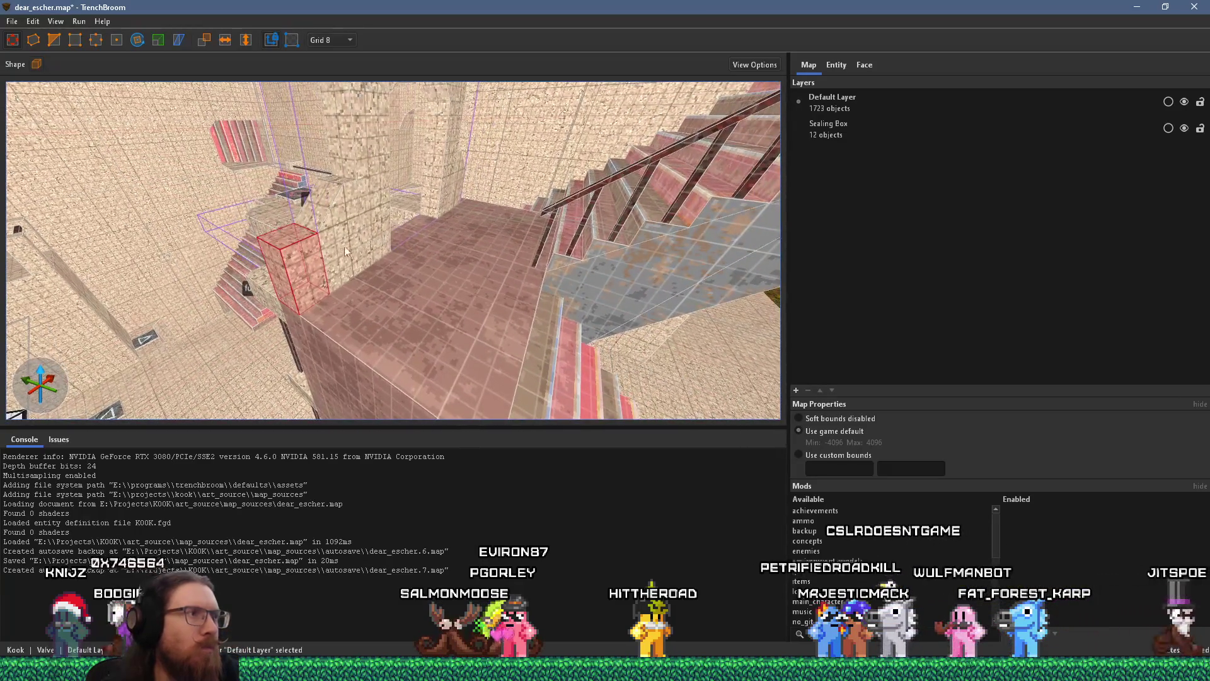
# Step: Deselect the new block and orbit past the blue stairs to the wall with the pillar
pyautogui.moveTo(429, 334)
pyautogui.mouseDown()
pyautogui.moveTo(455, 310)
pyautogui.moveTo(417, 281)
pyautogui.moveTo(445, 323)
pyautogui.moveTo(413, 334)
pyautogui.moveTo(504, 378)
pyautogui.moveTo(602, 399)
pyautogui.moveTo(364, 403)
pyautogui.moveTo(252, 285)
pyautogui.moveTo(318, 205)
pyautogui.moveTo(608, 369)
pyautogui.moveTo(558, 342)
pyautogui.moveTo(660, 304)
pyautogui.moveTo(482, 326)
pyautogui.moveTo(547, 395)
pyautogui.moveTo(639, 444)
pyautogui.moveTo(533, 356)
pyautogui.moveTo(547, 331)
pyautogui.moveTo(561, 341)
pyautogui.moveTo(547, 320)
pyautogui.moveTo(486, 338)
pyautogui.moveTo(470, 320)
pyautogui.moveTo(355, 320)
pyautogui.mouseUp()
pyautogui.press('Escape')
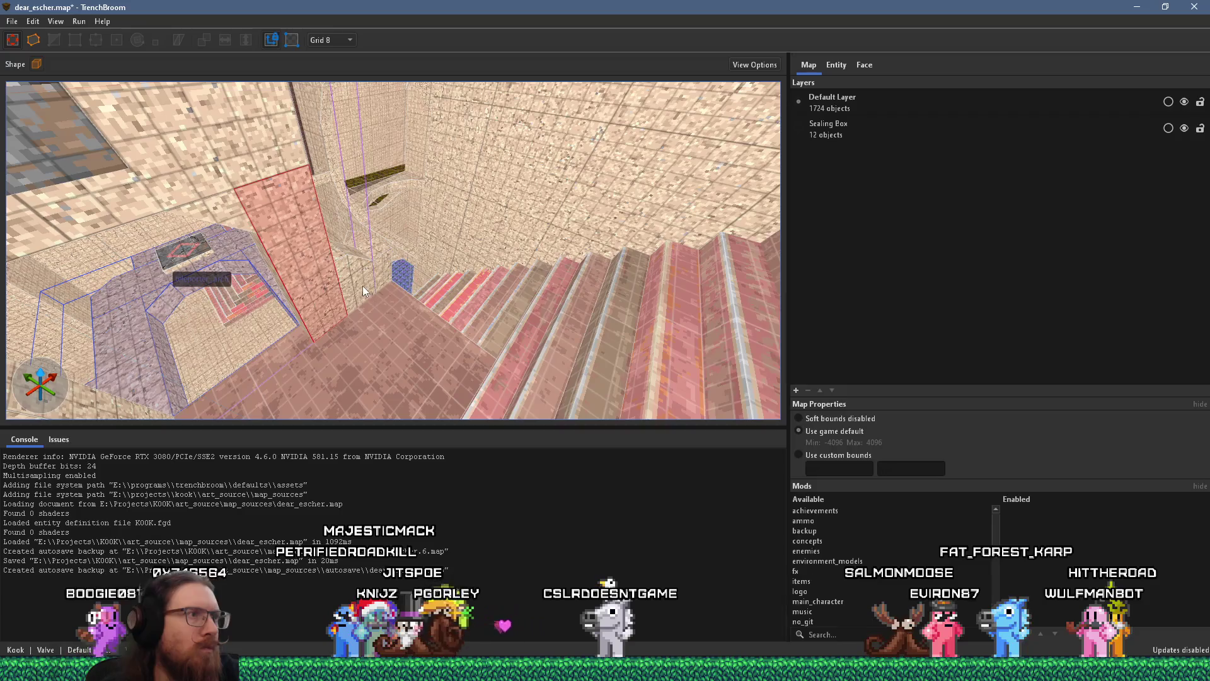
pyautogui.moveTo(388, 274)
pyautogui.mouseDown()
pyautogui.moveTo(259, 315)
pyautogui.moveTo(364, 293)
pyautogui.moveTo(334, 301)
pyautogui.moveTo(334, 280)
pyautogui.moveTo(327, 316)
pyautogui.moveTo(382, 259)
pyautogui.moveTo(442, 236)
pyautogui.moveTo(454, 270)
pyautogui.moveTo(397, 291)
pyautogui.moveTo(343, 273)
pyautogui.moveTo(357, 285)
pyautogui.moveTo(404, 298)
pyautogui.moveTo(322, 187)
pyautogui.moveTo(353, 238)
pyautogui.moveTo(312, 195)
pyautogui.moveTo(421, 345)
pyautogui.moveTo(354, 291)
pyautogui.moveTo(223, 269)
pyautogui.moveTo(414, 358)
pyautogui.moveTo(353, 268)
pyautogui.moveTo(448, 257)
pyautogui.moveTo(370, 296)
pyautogui.moveTo(338, 341)
pyautogui.moveTo(421, 297)
pyautogui.moveTo(403, 302)
pyautogui.moveTo(372, 270)
pyautogui.moveTo(391, 241)
pyautogui.moveTo(514, 261)
pyautogui.mouseUp()
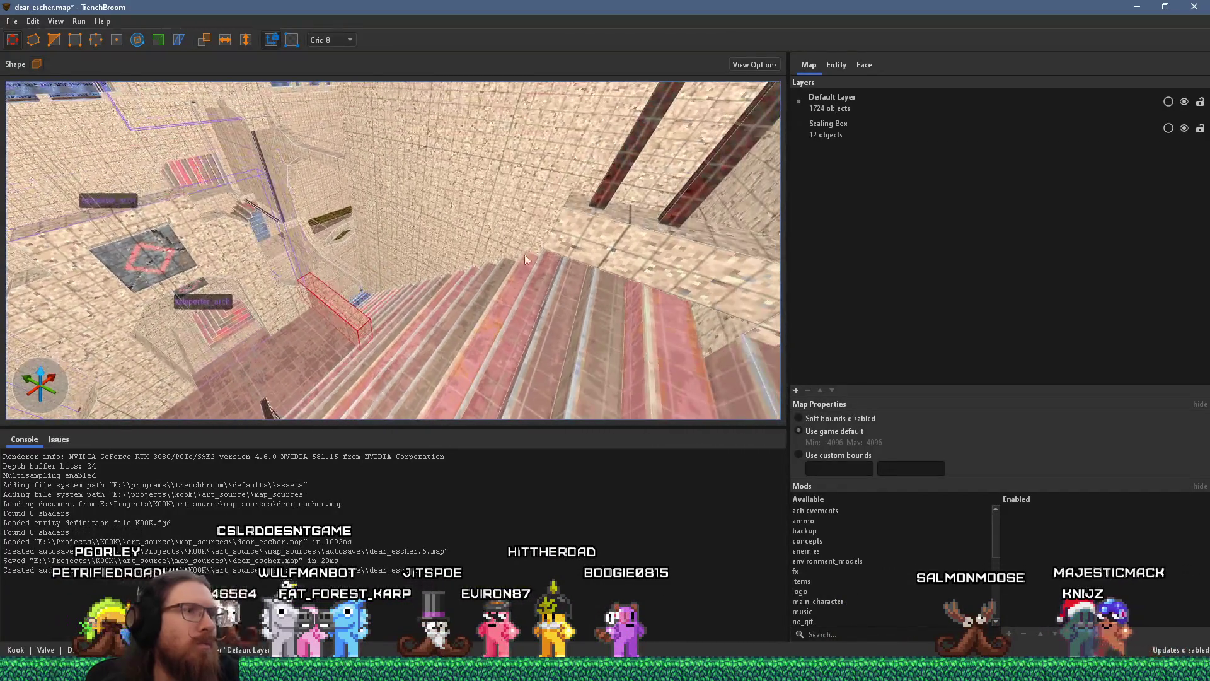
pyautogui.moveTo(618, 183)
pyautogui.mouseDown()
pyautogui.moveTo(528, 213)
pyautogui.moveTo(625, 213)
pyautogui.moveTo(469, 277)
pyautogui.mouseUp()
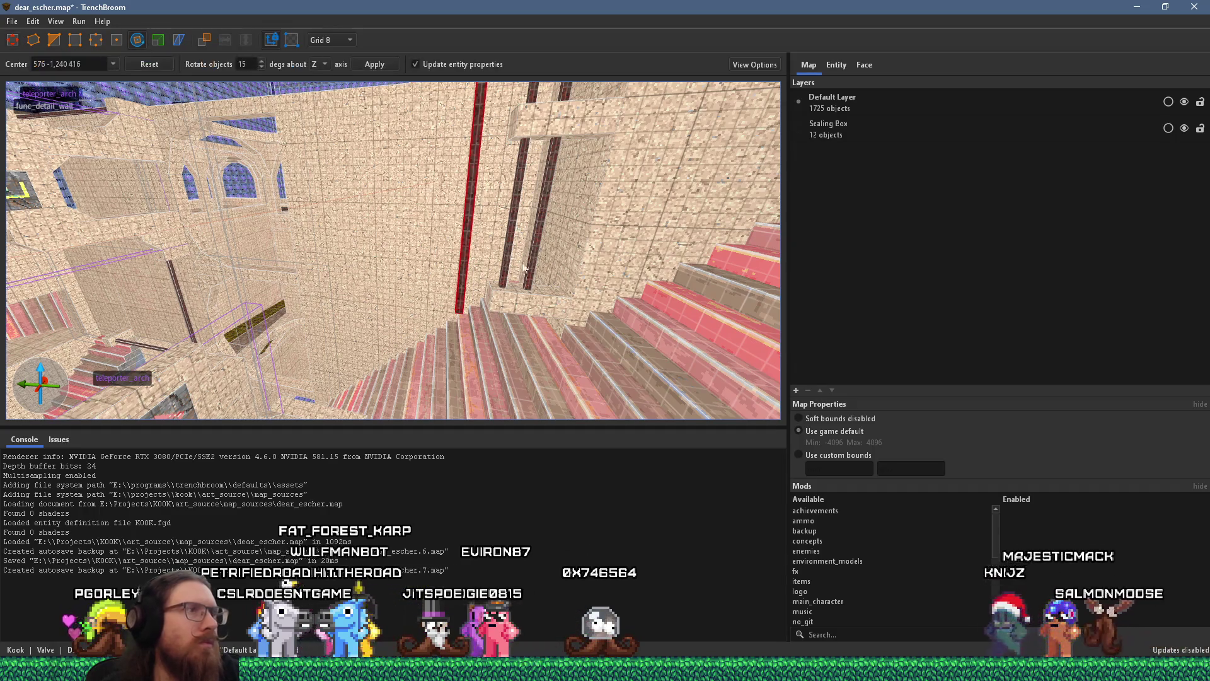
pyautogui.moveTo(396, 218); pyautogui.dragTo(439, 211)
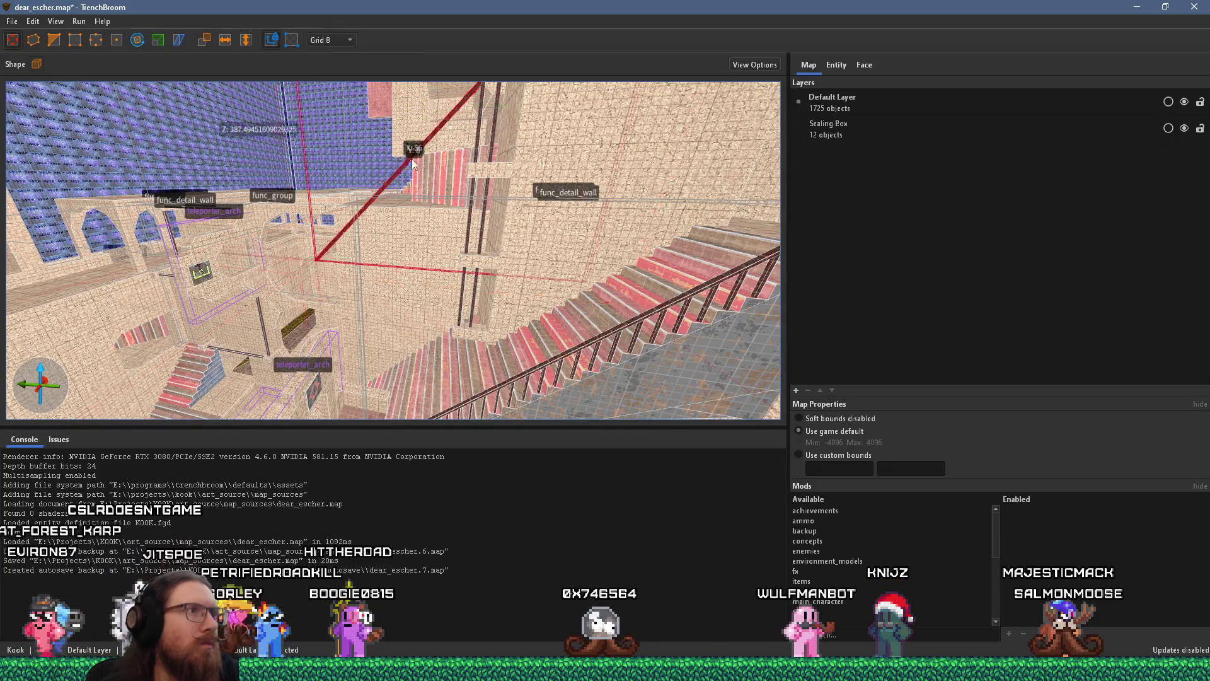
pyautogui.moveTo(426, 148)
pyautogui.mouseDown()
pyautogui.moveTo(429, 361)
pyautogui.moveTo(546, 413)
pyautogui.moveTo(472, 333)
pyautogui.moveTo(556, 378)
pyautogui.mouseUp()
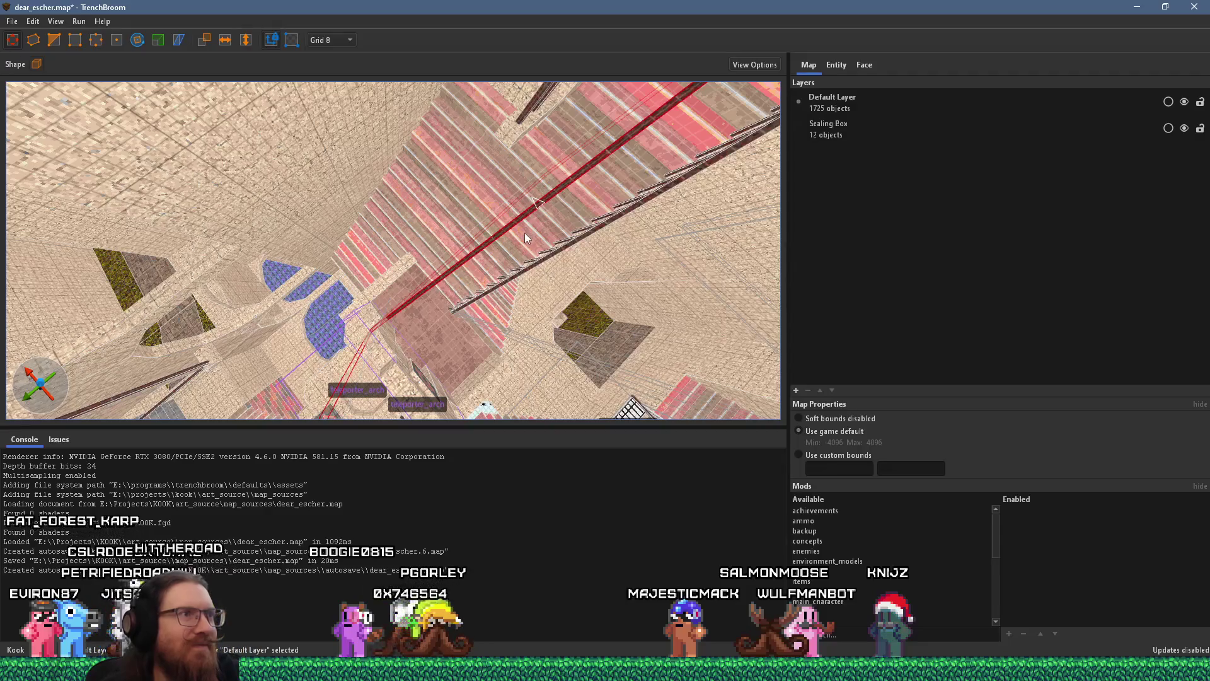
pyautogui.moveTo(523, 217)
pyautogui.mouseDown()
pyautogui.moveTo(483, 161)
pyautogui.moveTo(479, 192)
pyautogui.mouseUp()
pyautogui.scroll(5, 479, 192)
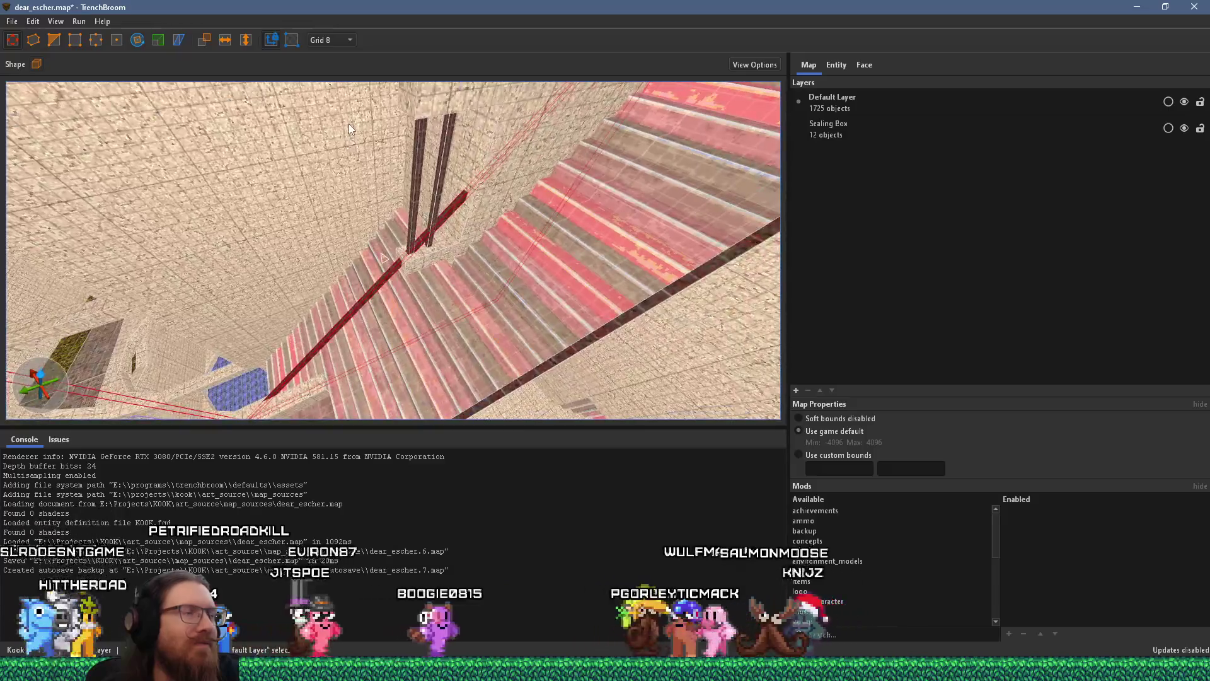
pyautogui.moveTo(413, 213)
pyautogui.mouseDown()
pyautogui.moveTo(373, 101)
pyautogui.moveTo(503, 187)
pyautogui.moveTo(494, 268)
pyautogui.moveTo(516, 301)
pyautogui.moveTo(540, 287)
pyautogui.moveTo(525, 256)
pyautogui.moveTo(424, 240)
pyautogui.moveTo(489, 256)
pyautogui.moveTo(451, 161)
pyautogui.moveTo(406, 145)
pyautogui.moveTo(432, 200)
pyautogui.moveTo(466, 141)
pyautogui.moveTo(515, 124)
pyautogui.moveTo(448, 209)
pyautogui.moveTo(481, 205)
pyautogui.moveTo(481, 237)
pyautogui.moveTo(512, 155)
pyautogui.mouseUp()
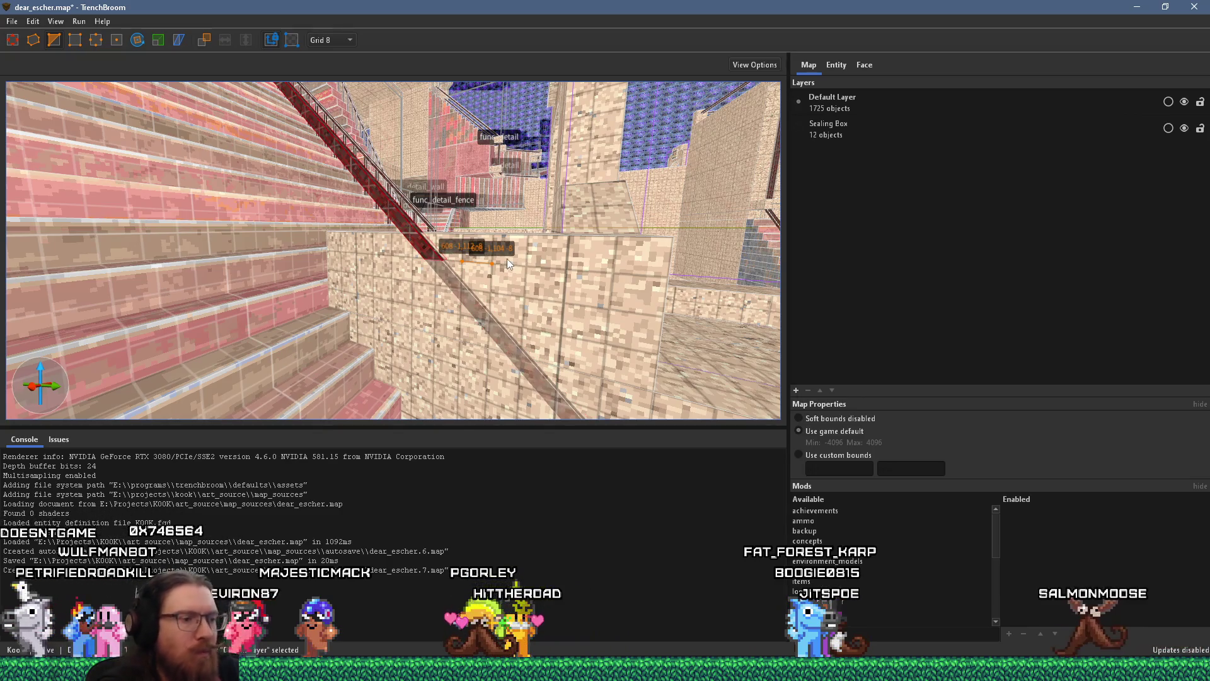
pyautogui.moveTo(494, 259)
pyautogui.mouseDown()
pyautogui.moveTo(456, 290)
pyautogui.moveTo(431, 278)
pyautogui.moveTo(399, 295)
pyautogui.moveTo(434, 316)
pyautogui.moveTo(274, 334)
pyautogui.moveTo(307, 260)
pyautogui.moveTo(360, 260)
pyautogui.mouseUp()
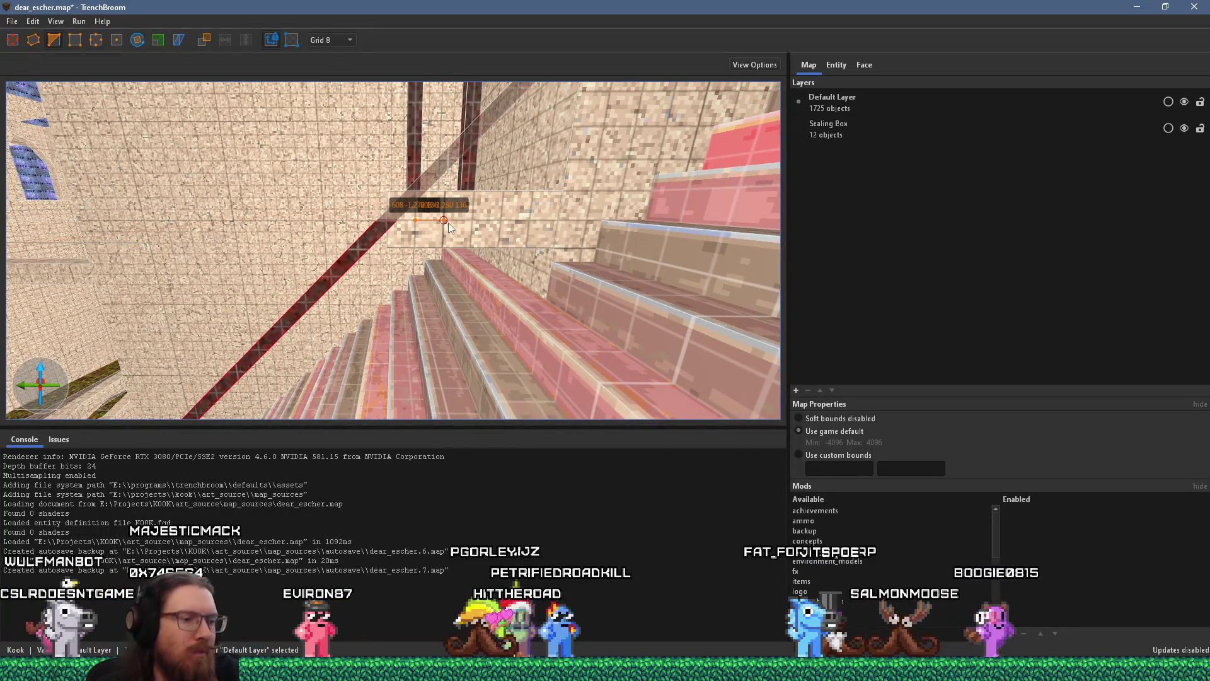
pyautogui.moveTo(448, 222); pyautogui.dragTo(426, 222)
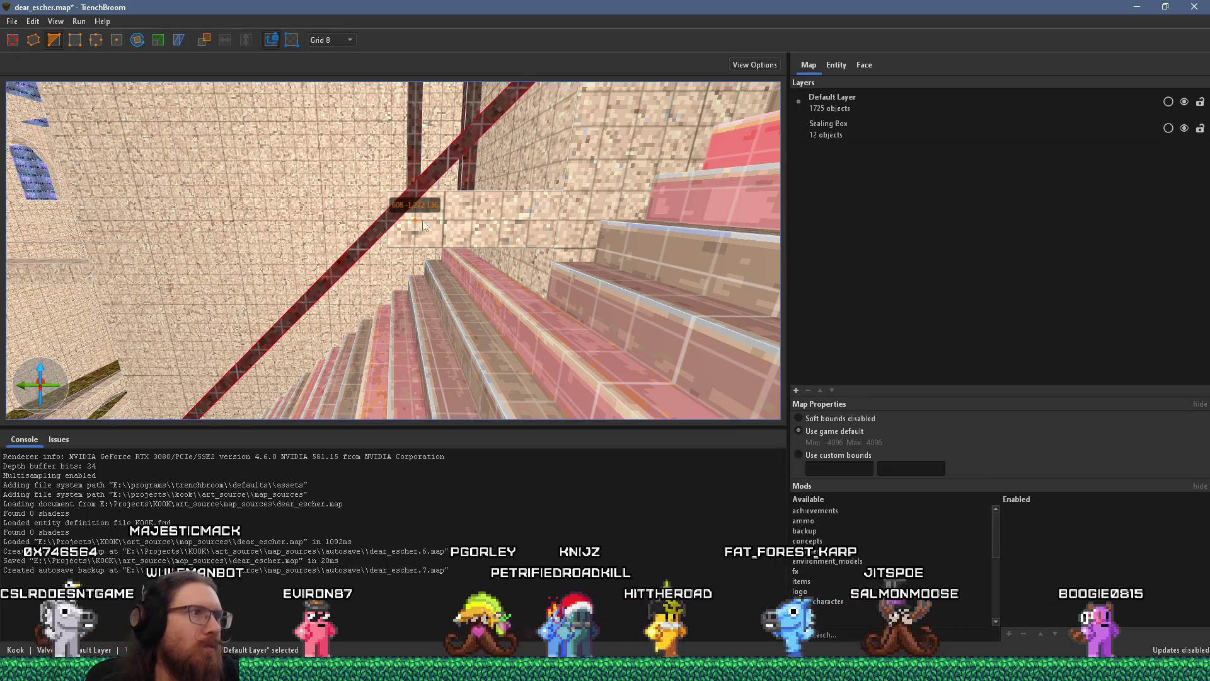
pyautogui.press('v')
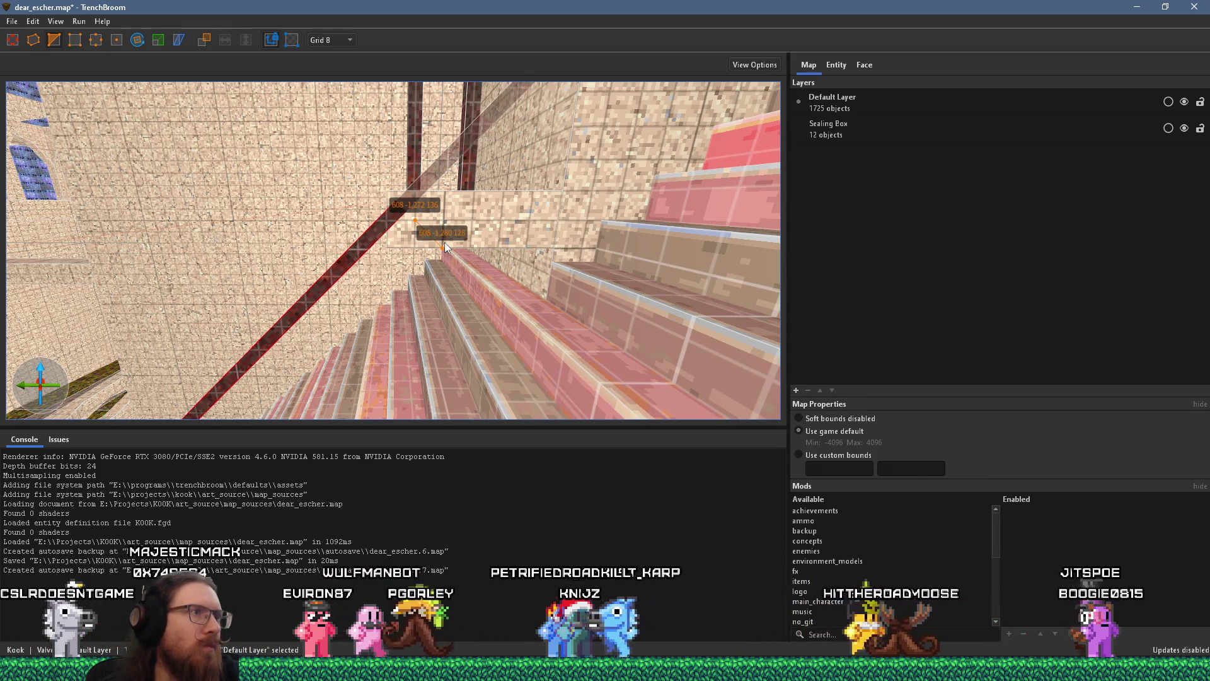
pyautogui.press('Escape')
# Step: Delete the brush beside the railing
pyautogui.moveTo(477, 296)
pyautogui.mouseDown()
pyautogui.moveTo(217, 297)
pyautogui.moveTo(239, 164)
pyautogui.moveTo(307, 224)
pyautogui.moveTo(354, 195)
pyautogui.moveTo(323, 194)
pyautogui.moveTo(546, 217)
pyautogui.moveTo(518, 232)
pyautogui.mouseUp()
pyautogui.click(323, 194)
pyautogui.press('Delete')
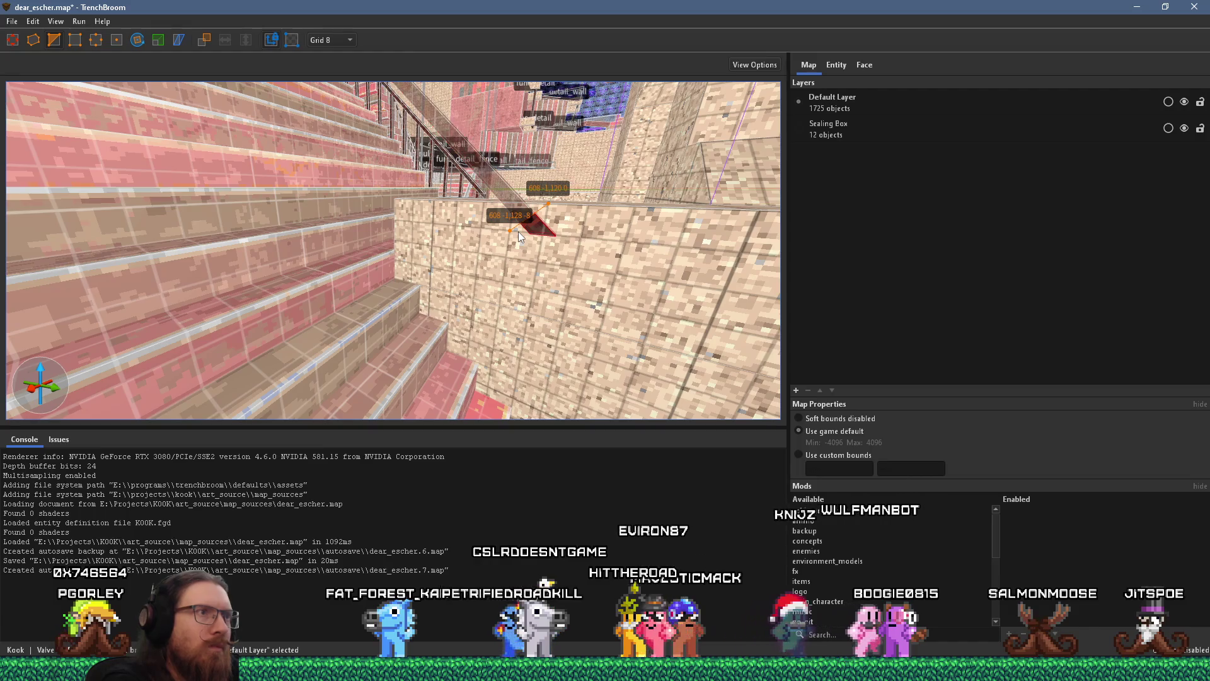
pyautogui.scroll(-5, 490, 276)
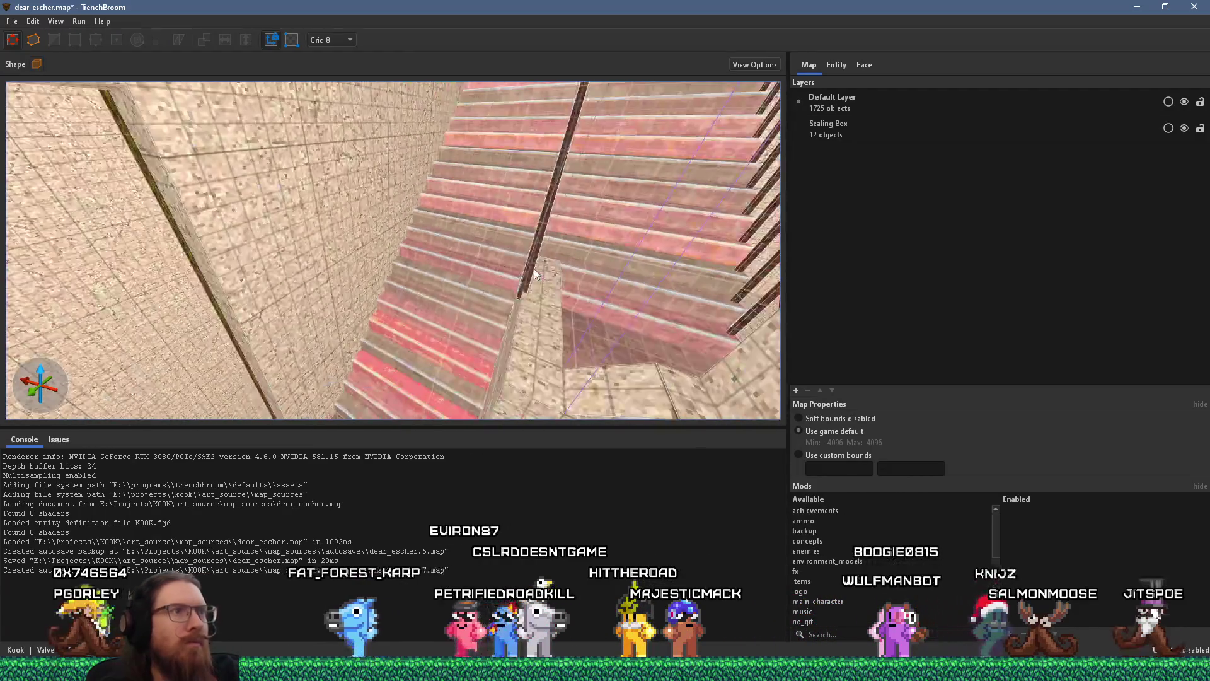
pyautogui.scroll(-5, 544, 311)
pyautogui.scroll(-5, 599, 295)
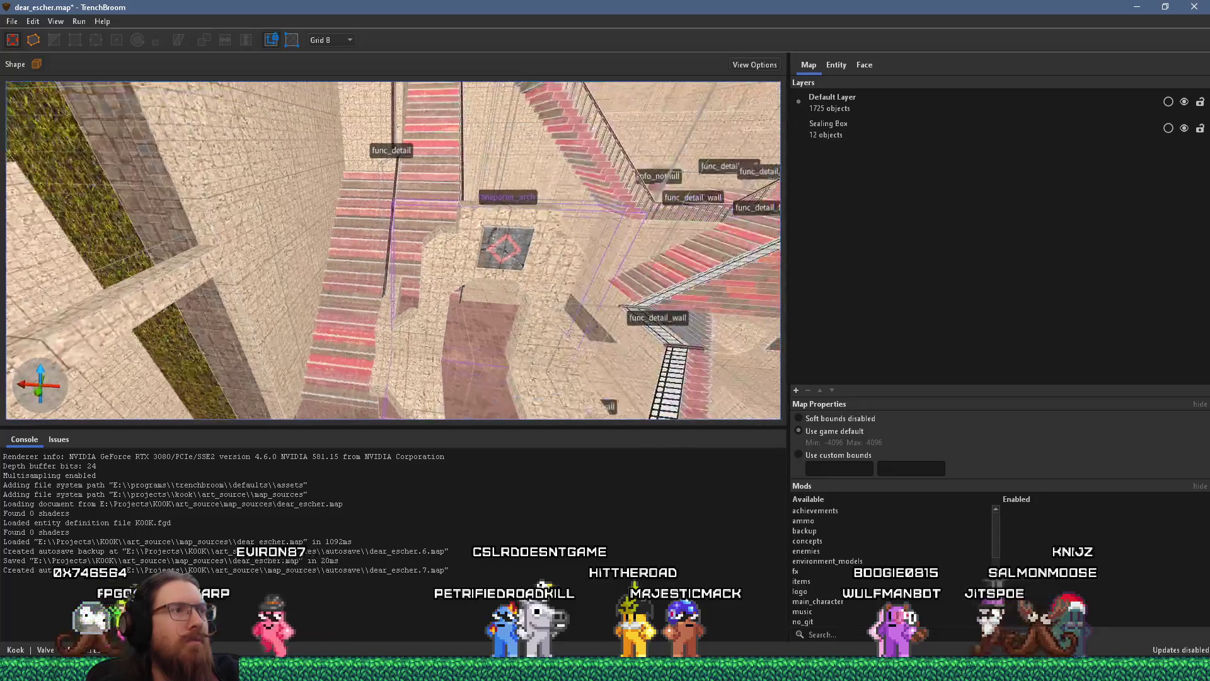
pyautogui.scroll(-5, 584, 190)
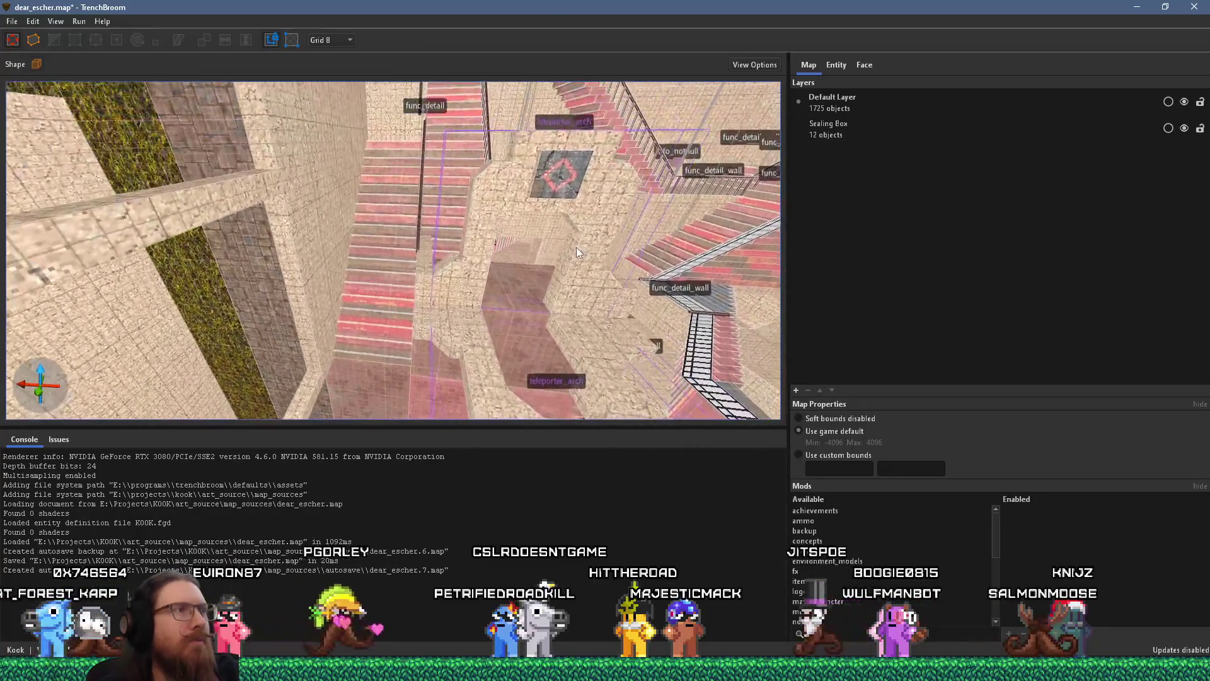
pyautogui.scroll(-10, 445, 174)
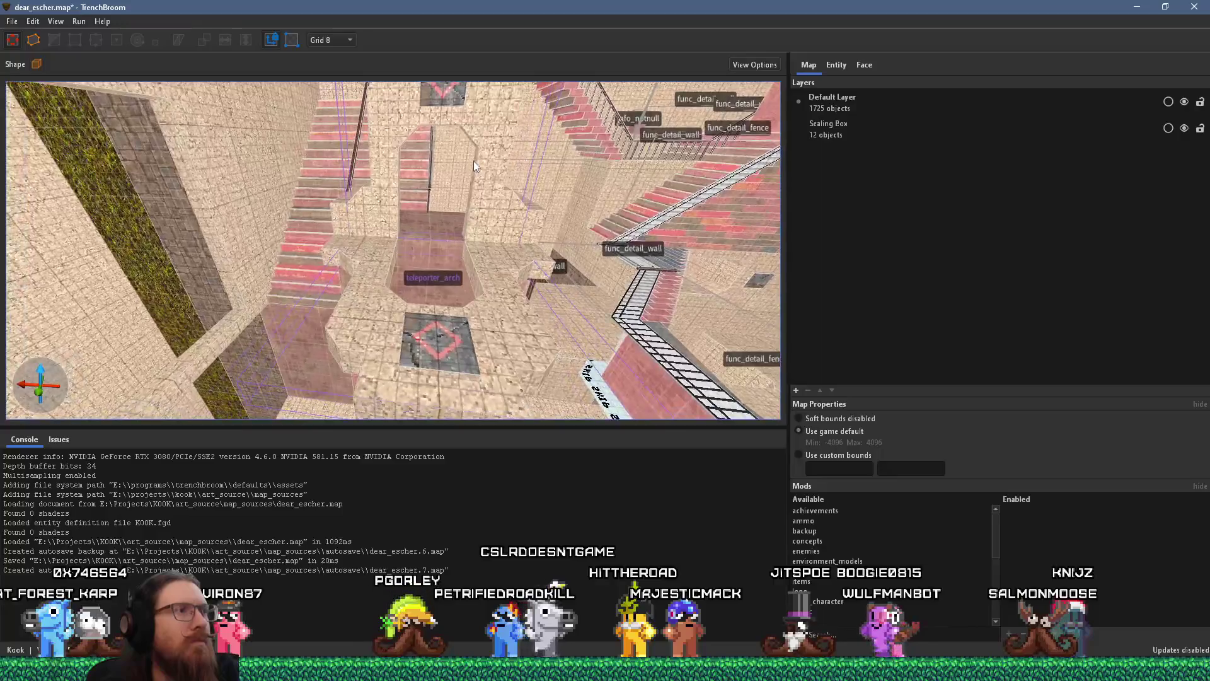
pyautogui.scroll(-10, 372, 282)
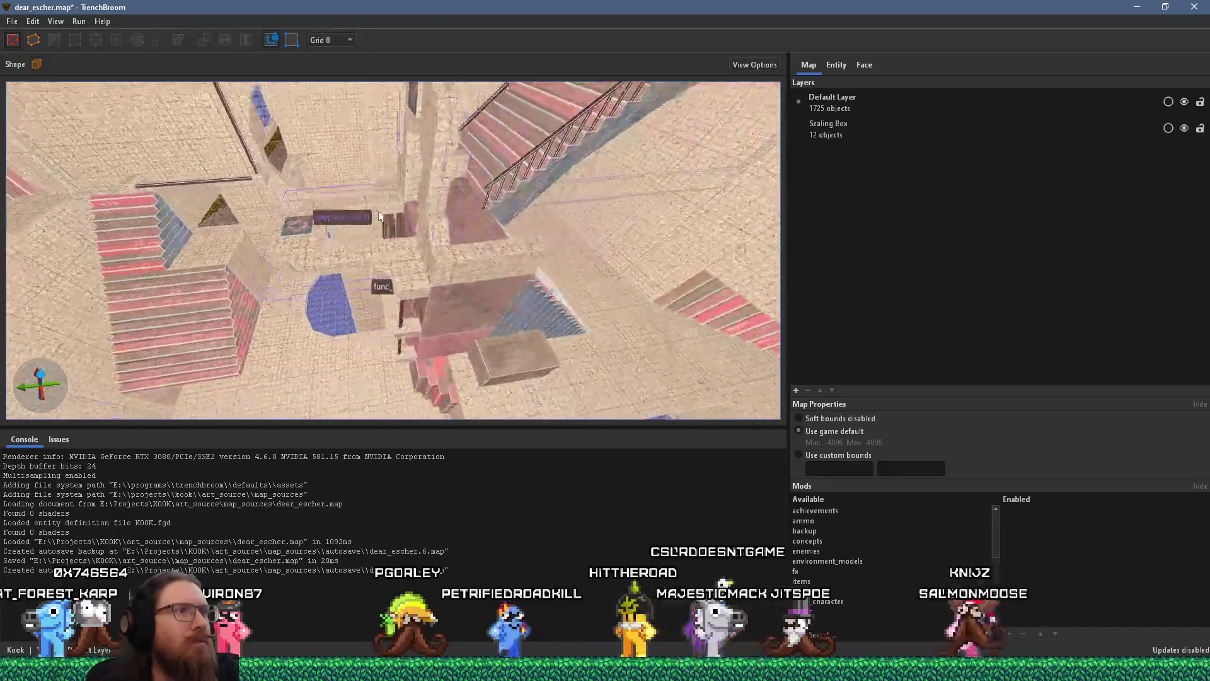
pyautogui.scroll(-2, 482, 196)
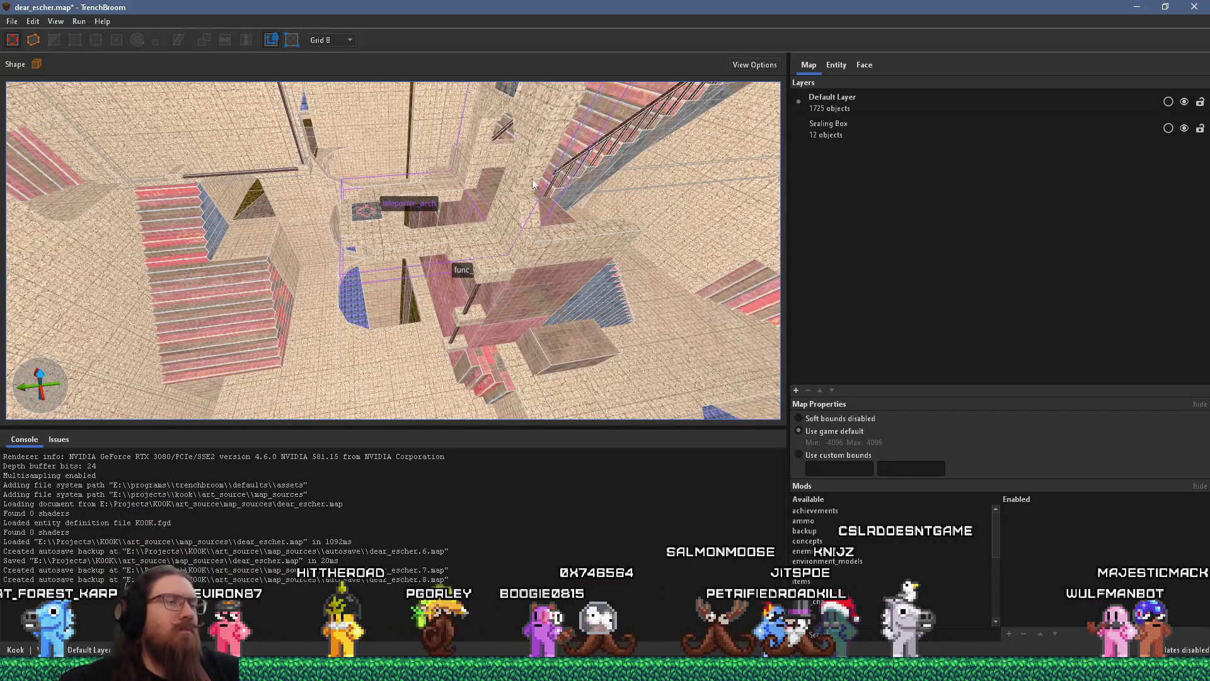
pyautogui.scroll(-10, 584, 226)
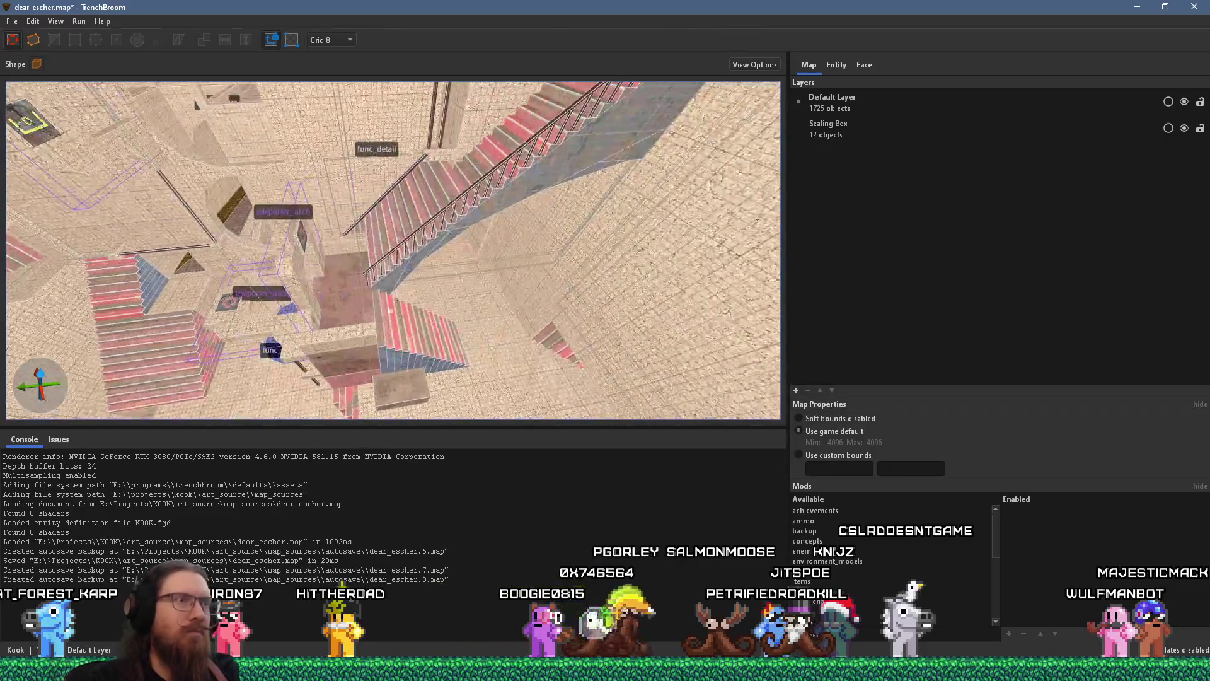
pyautogui.scroll(-10, 395, 295)
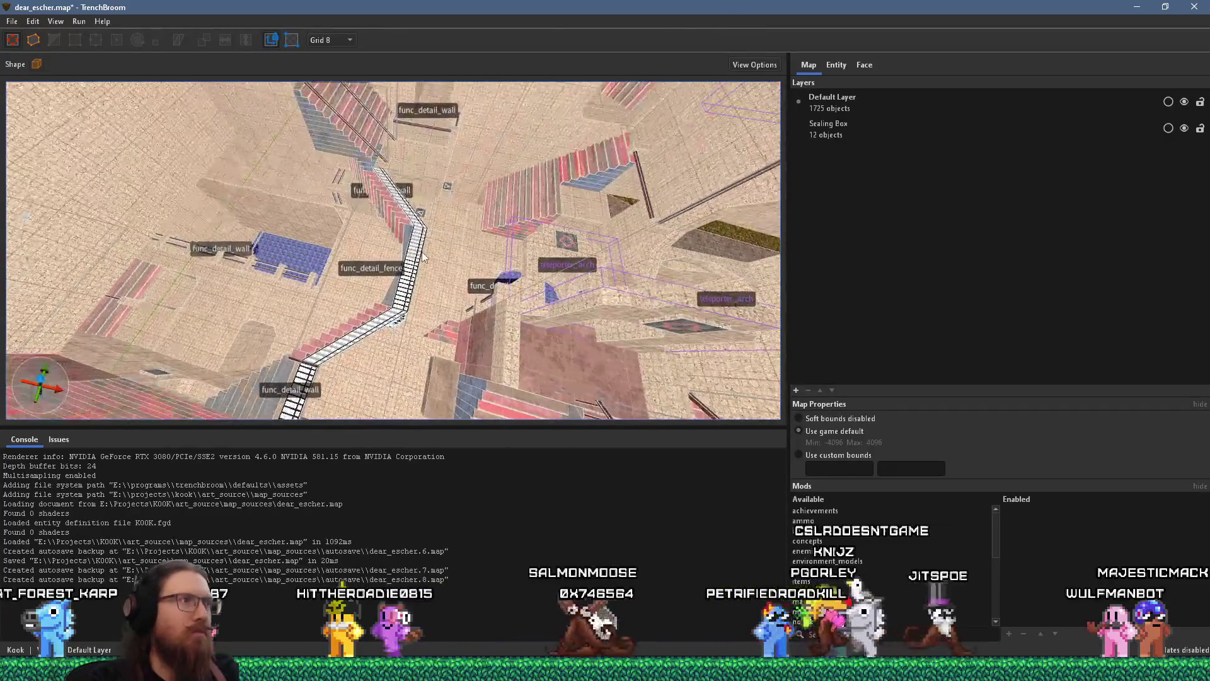
pyautogui.scroll(-10, 127, 260)
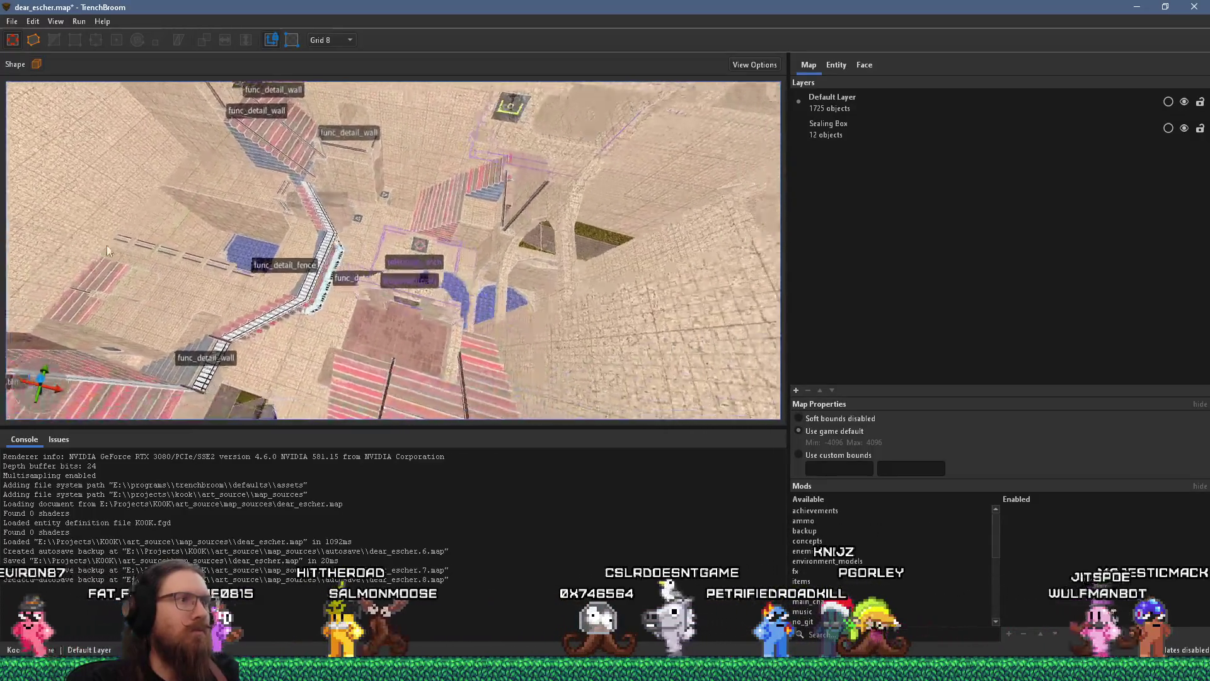
pyautogui.scroll(-10, 372, 238)
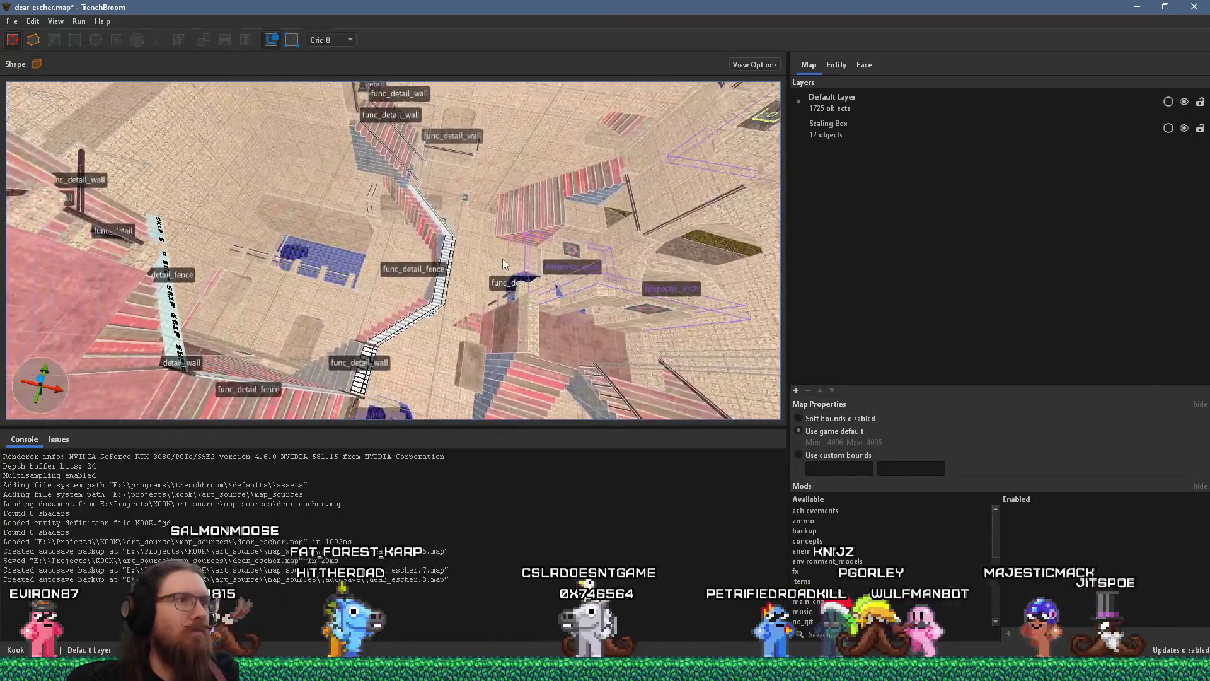
pyautogui.scroll(-8, 461, 124)
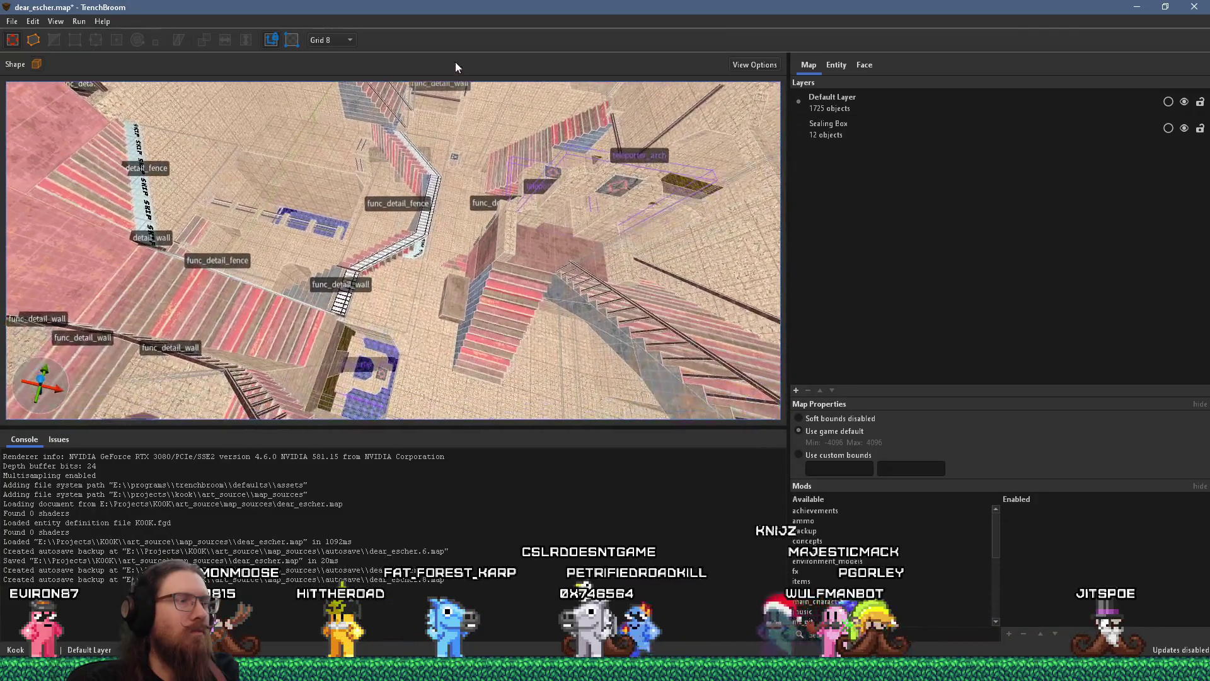
pyautogui.moveTo(420, 120)
pyautogui.mouseDown()
pyautogui.moveTo(633, 156)
pyautogui.moveTo(282, 227)
pyautogui.mouseUp()
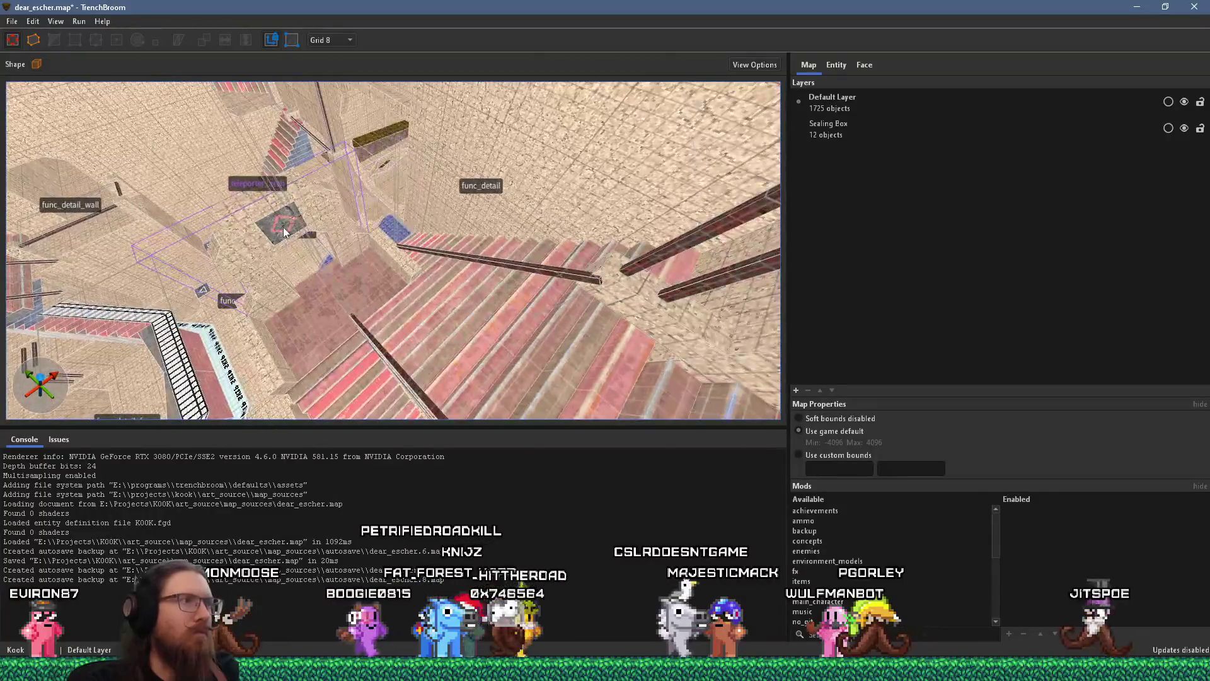
# Step: Shift the teleporter_sym1 texture offset on the ceiling face in the Face inspector
pyautogui.click(865, 66)
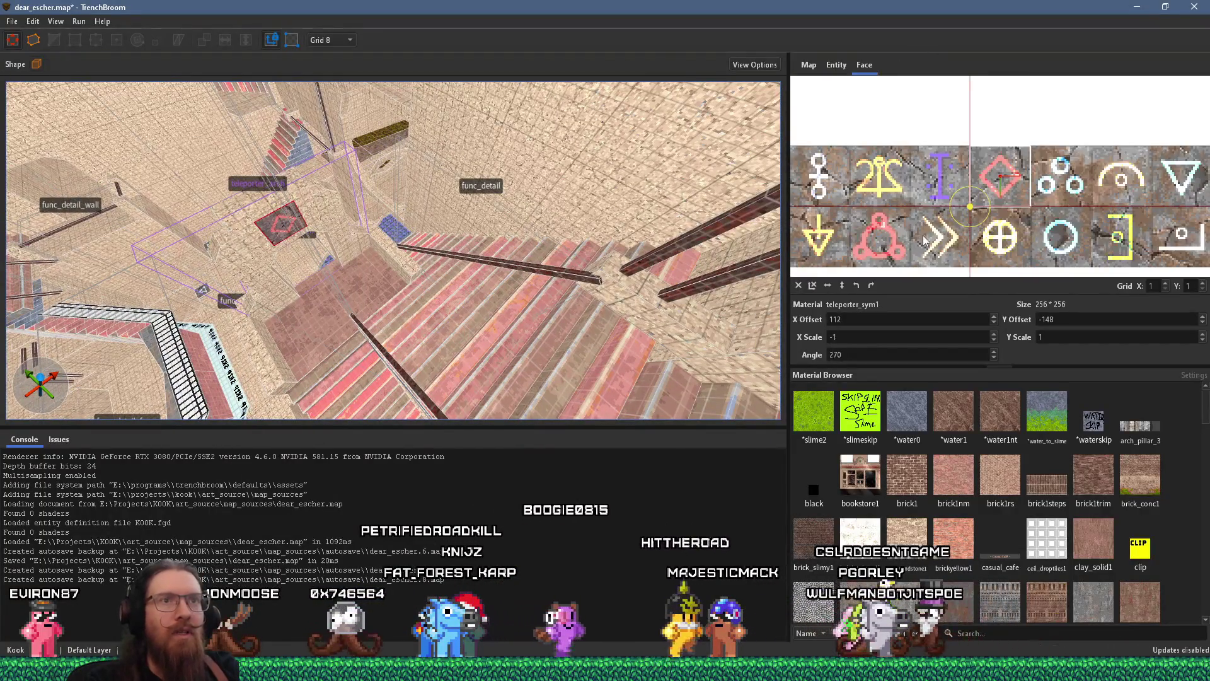
pyautogui.moveTo(399, 212)
pyautogui.mouseDown()
pyautogui.moveTo(228, 124)
pyautogui.moveTo(301, 184)
pyautogui.moveTo(305, 172)
pyautogui.mouseUp()
pyautogui.scroll(-2, 969, 200)
pyautogui.scroll(1, 970, 201)
pyautogui.moveTo(867, 234); pyautogui.dragTo(1028, 190)
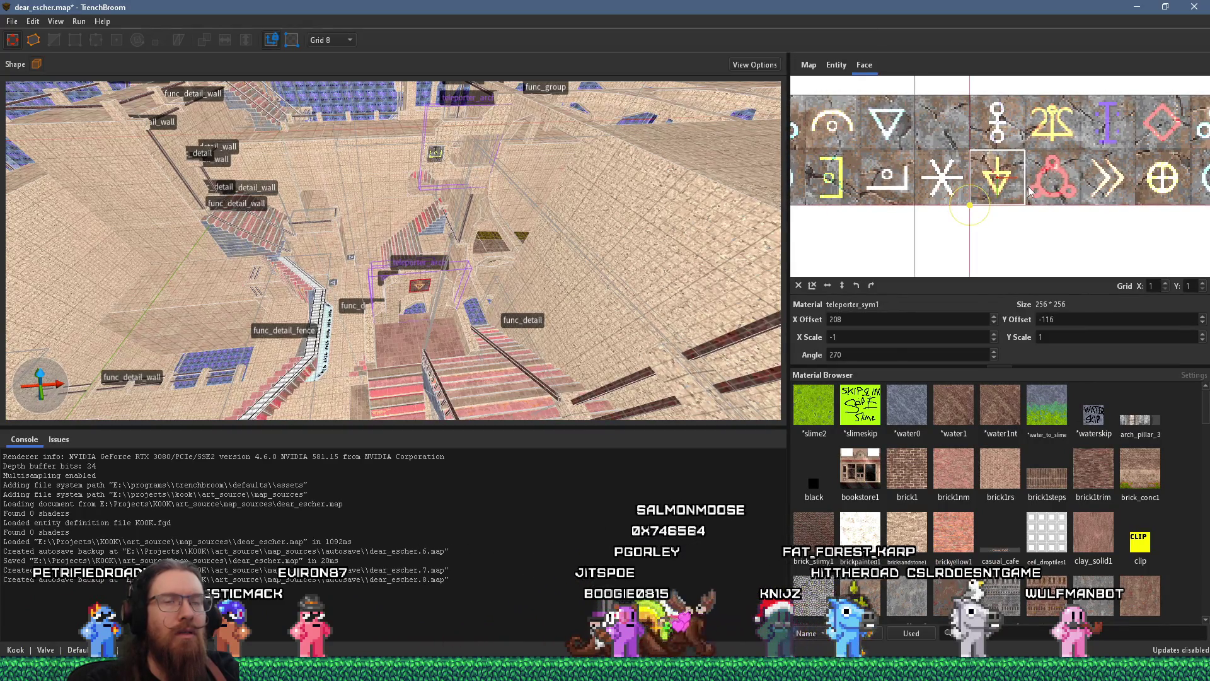
pyautogui.scroll(5, 1029, 190)
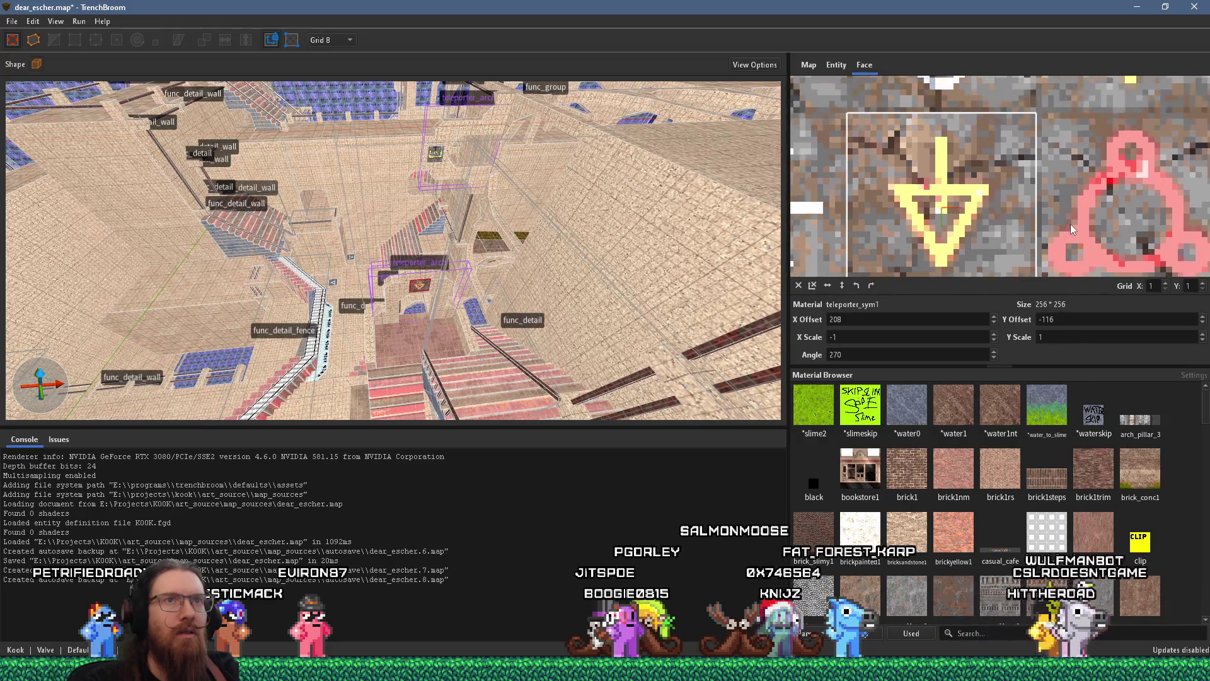
pyautogui.moveTo(1076, 199)
pyautogui.mouseDown()
pyautogui.moveTo(1071, 155)
pyautogui.moveTo(1065, 204)
pyautogui.mouseUp()
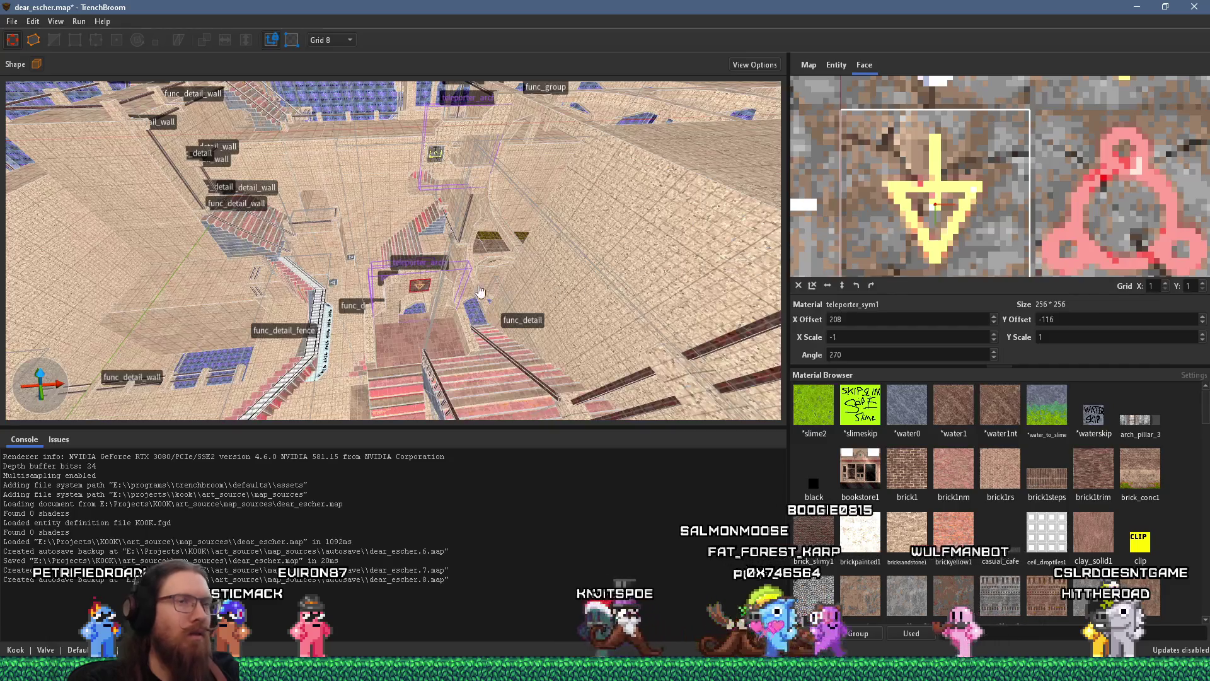
pyautogui.scroll(5, 420, 285)
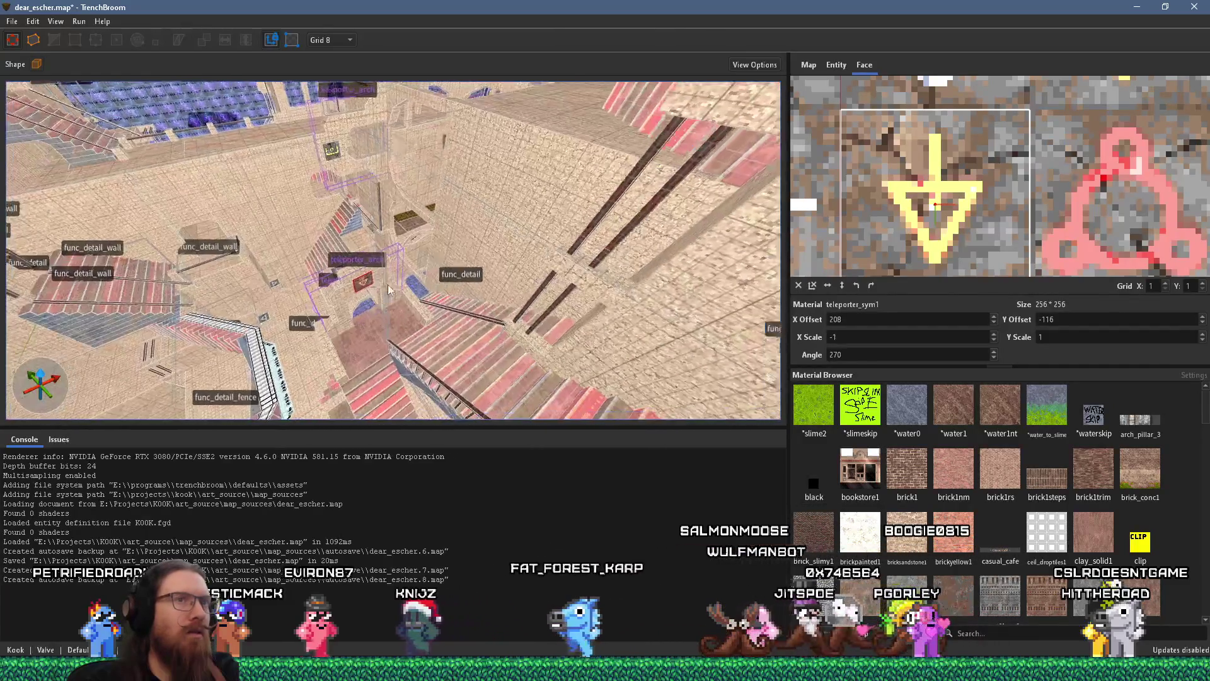
# Step: On the arch's triangle-symbol face, flip the symbol vertically and reposition it
pyautogui.moveTo(616, 182)
pyautogui.mouseDown()
pyautogui.moveTo(516, 202)
pyautogui.moveTo(504, 177)
pyautogui.moveTo(199, 147)
pyautogui.moveTo(283, 126)
pyautogui.moveTo(390, 73)
pyautogui.moveTo(535, 236)
pyautogui.moveTo(420, 245)
pyautogui.mouseUp()
pyautogui.click(570, 233)
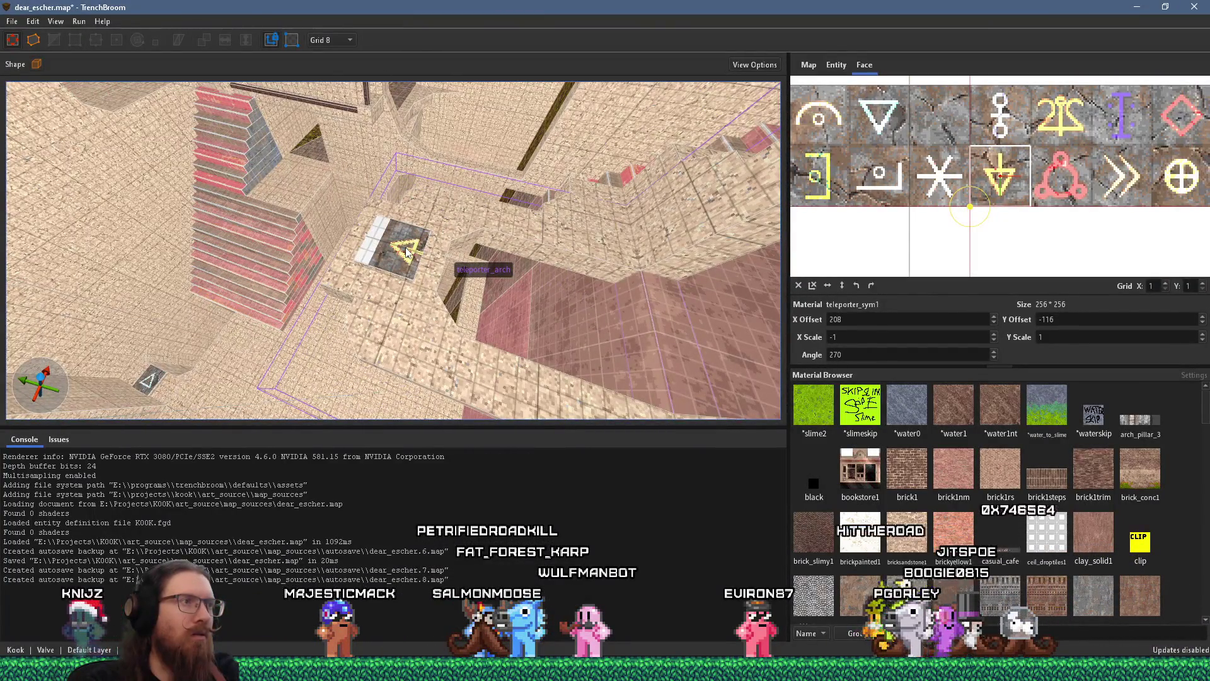
pyautogui.keyDown('shift'); pyautogui.click(404, 251); pyautogui.keyUp('shift')
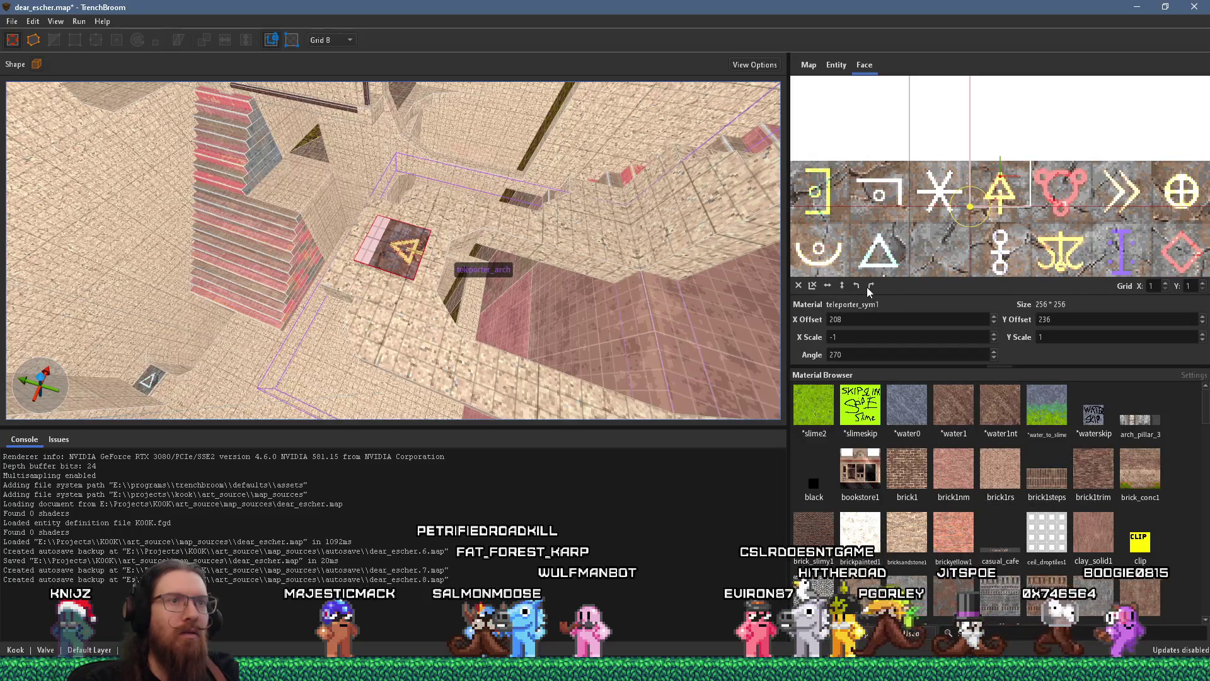
pyautogui.click(841, 286)
pyautogui.moveTo(943, 212)
pyautogui.mouseDown()
pyautogui.moveTo(1021, 189)
pyautogui.moveTo(1031, 235)
pyautogui.moveTo(1018, 239)
pyautogui.mouseUp()
pyautogui.scroll(5, 1017, 239)
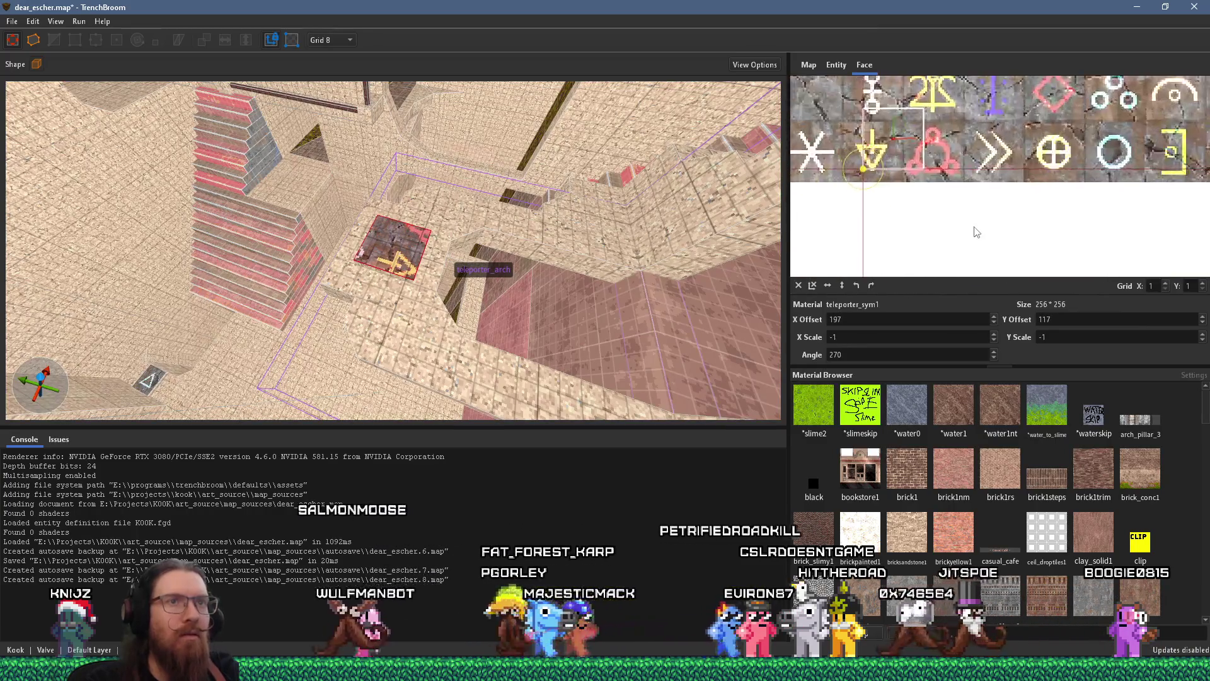
pyautogui.scroll(2, 1058, 239)
pyautogui.moveTo(1087, 151)
pyautogui.mouseDown()
pyautogui.moveTo(1122, 145)
pyautogui.moveTo(1139, 122)
pyautogui.mouseUp()
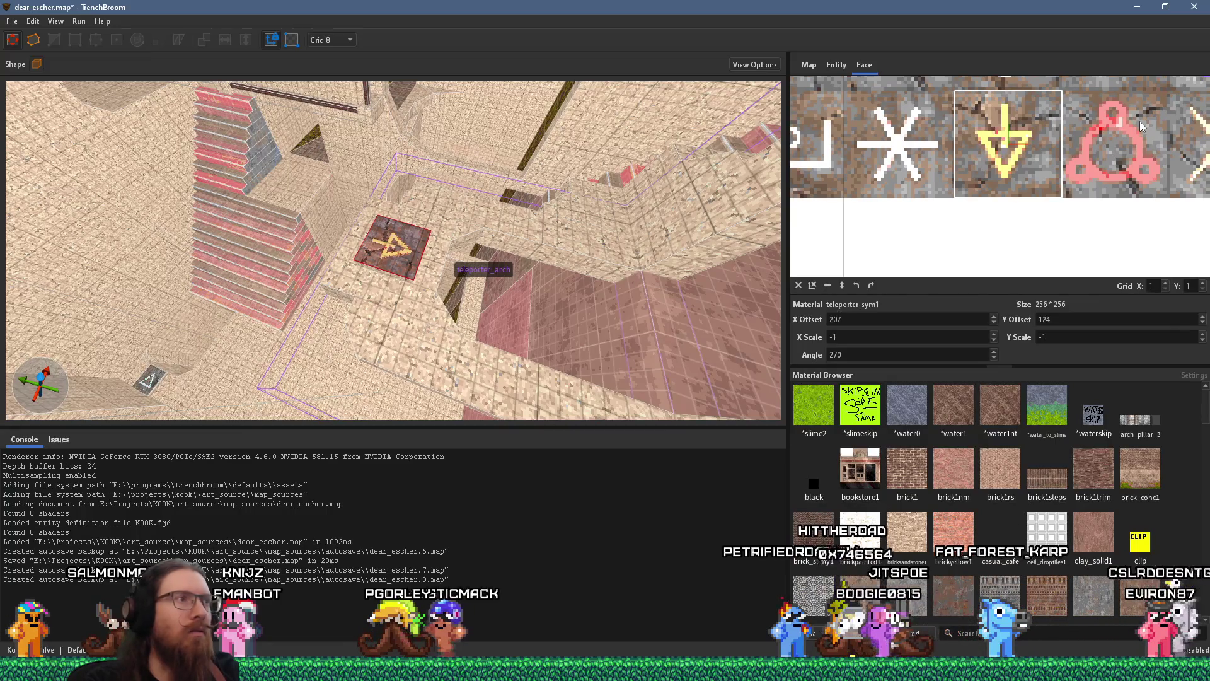
# Step: Nudge the overhead symbol face one unit along X, ending at offsets 208/124, angle 270
pyautogui.moveTo(504, 279)
pyautogui.mouseDown()
pyautogui.moveTo(531, 92)
pyautogui.moveTo(536, 157)
pyautogui.mouseUp()
pyautogui.keyDown('shift'); pyautogui.click(536, 159); pyautogui.keyUp('shift')
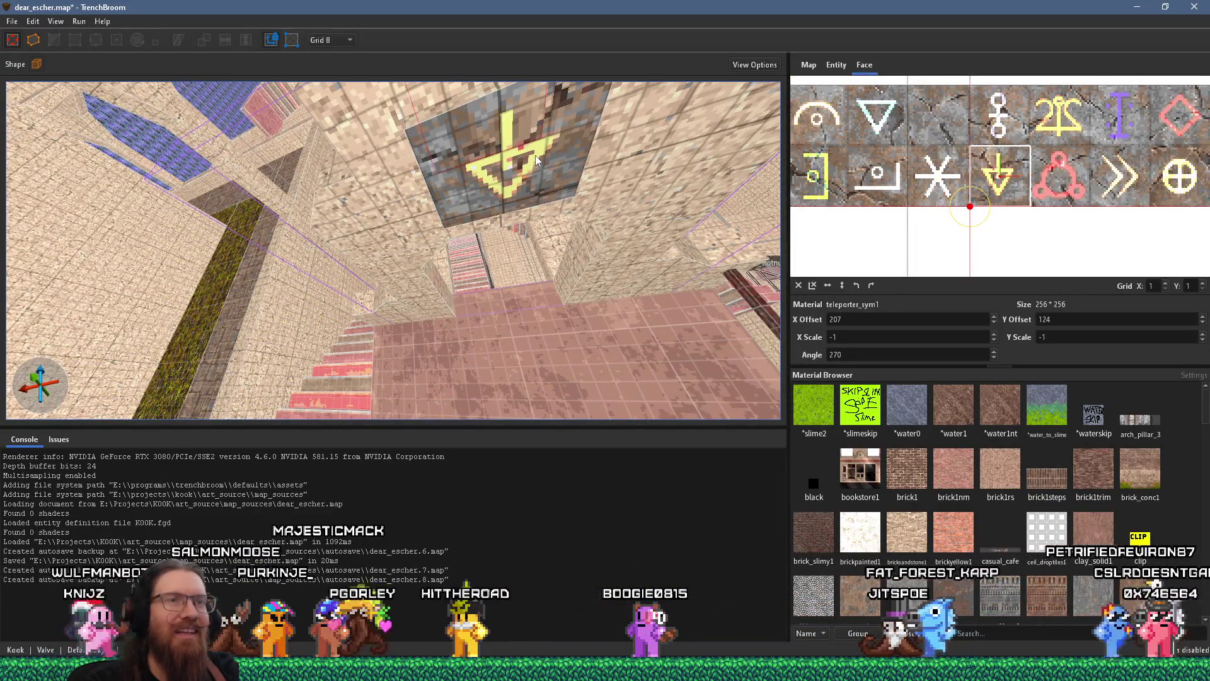
pyautogui.keyDown('shift'); pyautogui.click(535, 159); pyautogui.keyUp('shift')
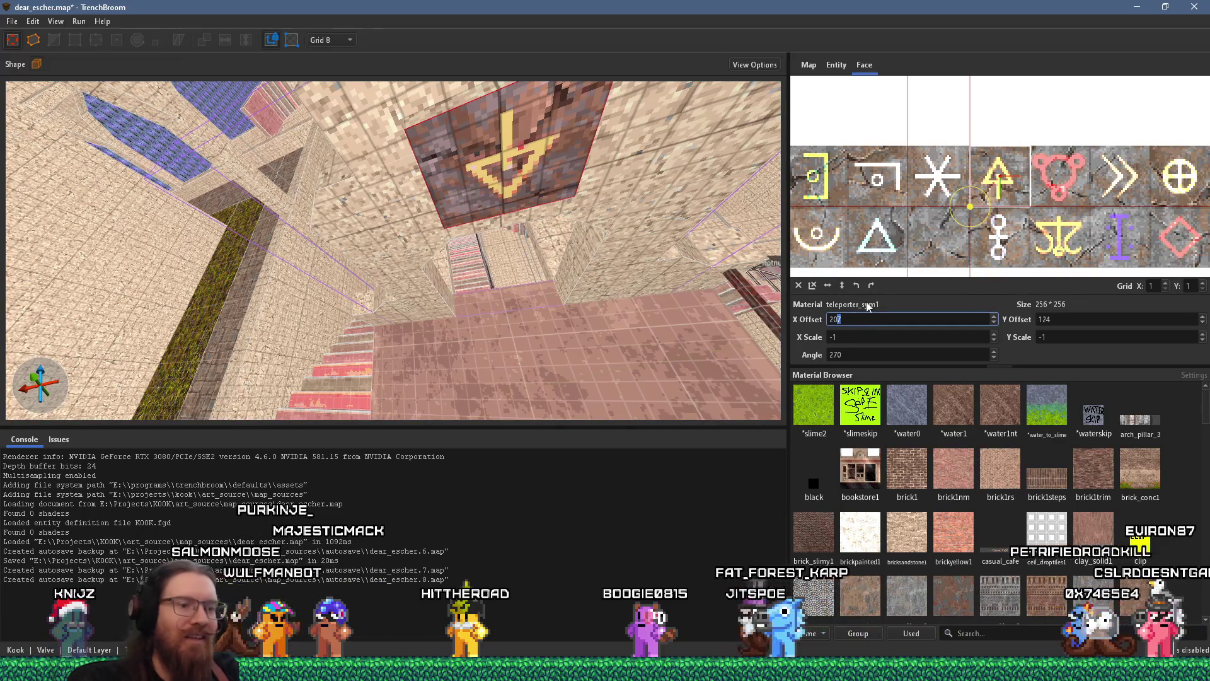
pyautogui.press('Up')
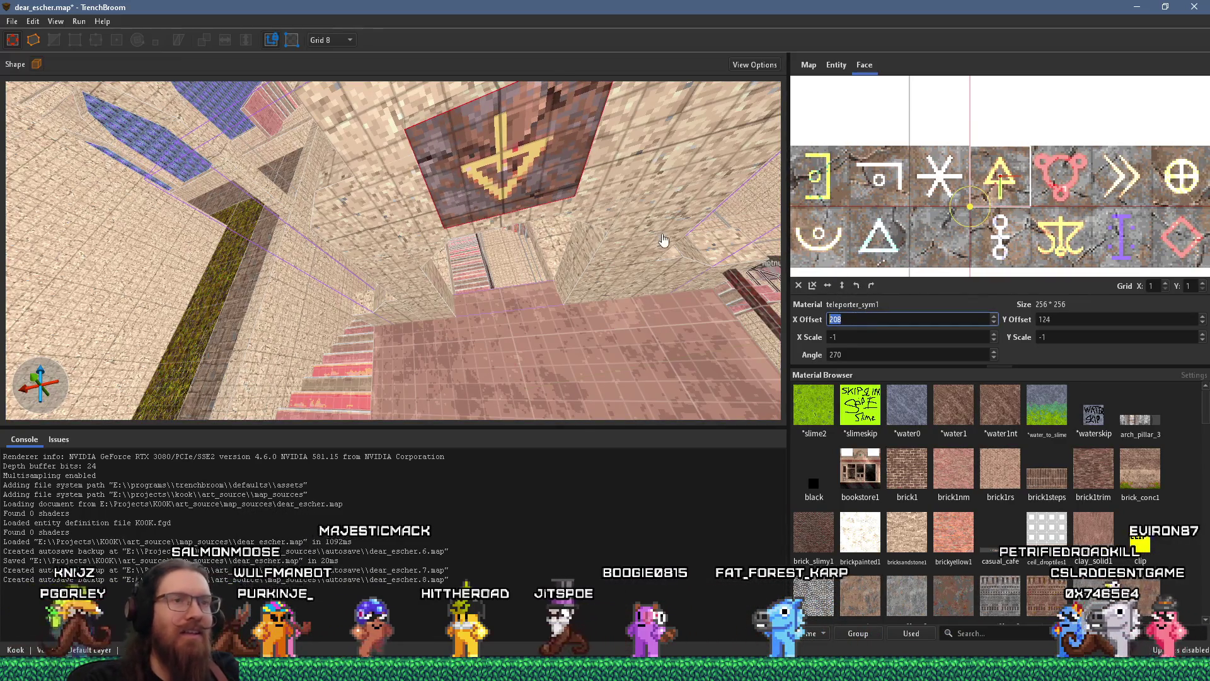
pyautogui.moveTo(662, 239)
pyautogui.mouseDown()
pyautogui.moveTo(425, 347)
pyautogui.moveTo(527, 209)
pyautogui.moveTo(500, 251)
pyautogui.moveTo(513, 237)
pyautogui.mouseUp()
pyautogui.click(512, 237)
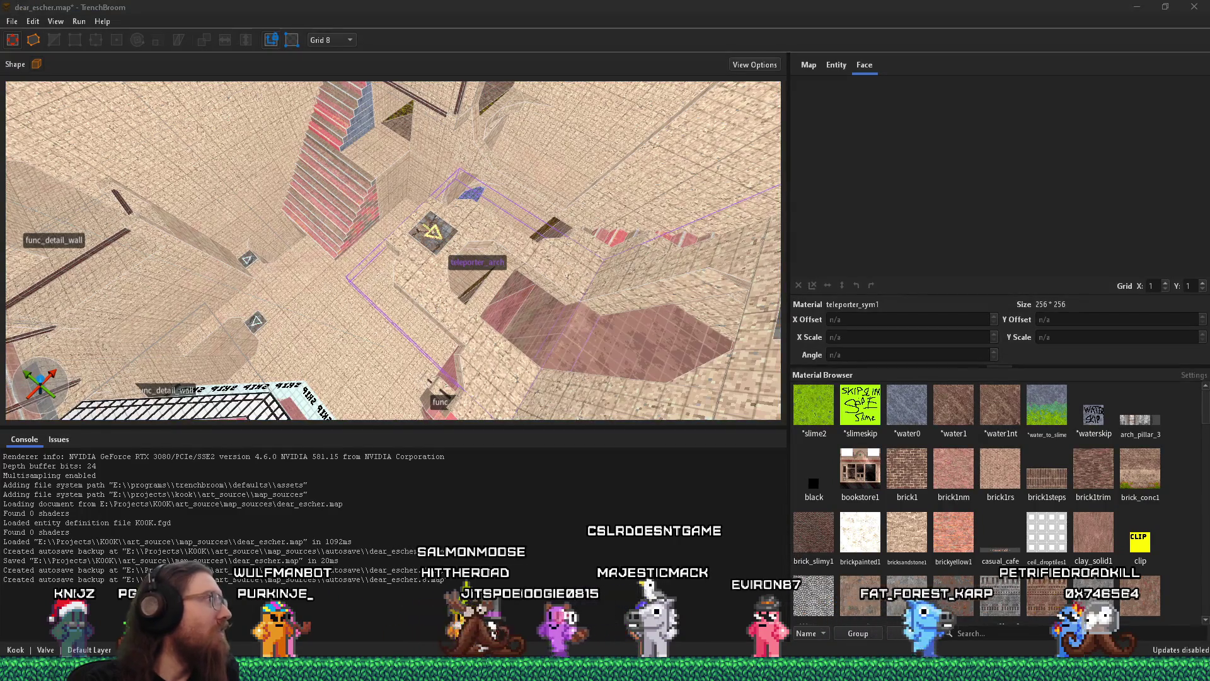
# Step: Look over the teleporter_arch and save dear_escher.map with File > Save Document
pyautogui.moveTo(433, 278)
pyautogui.mouseDown()
pyautogui.moveTo(203, 225)
pyautogui.moveTo(196, 86)
pyautogui.moveTo(202, 201)
pyautogui.mouseUp()
pyautogui.moveTo(403, 208); pyautogui.dragTo(404, 224)
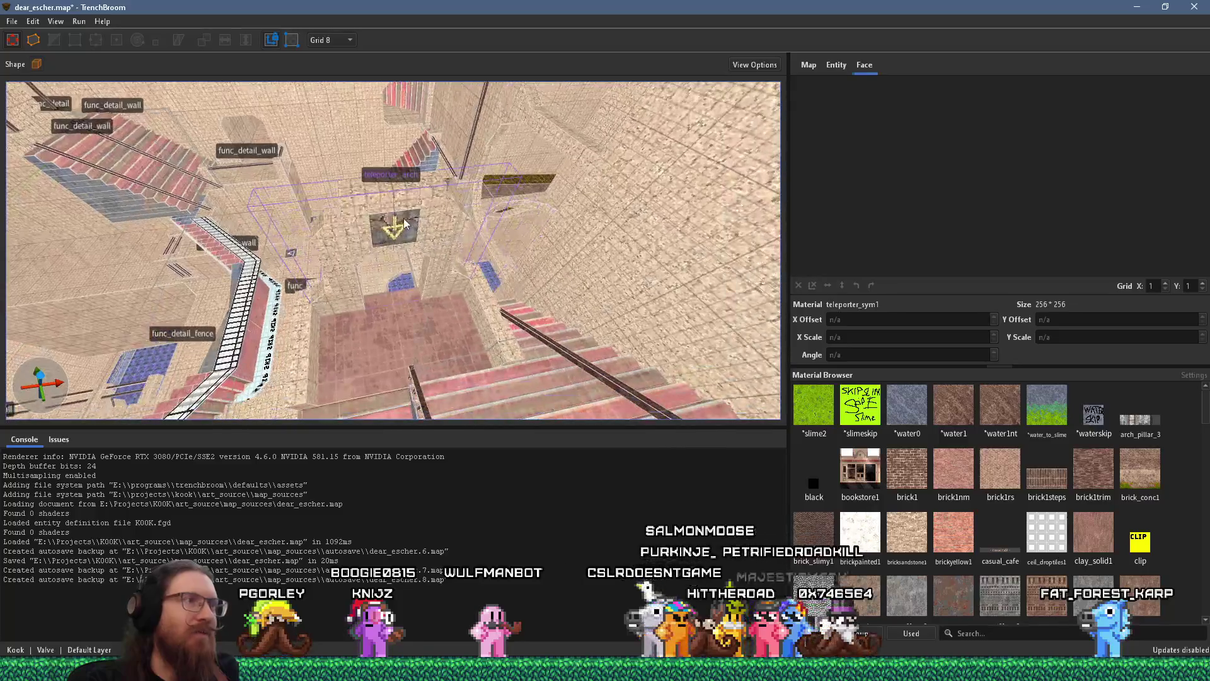
pyautogui.moveTo(295, 302)
pyautogui.mouseDown()
pyautogui.moveTo(373, 313)
pyautogui.moveTo(380, 209)
pyautogui.mouseUp()
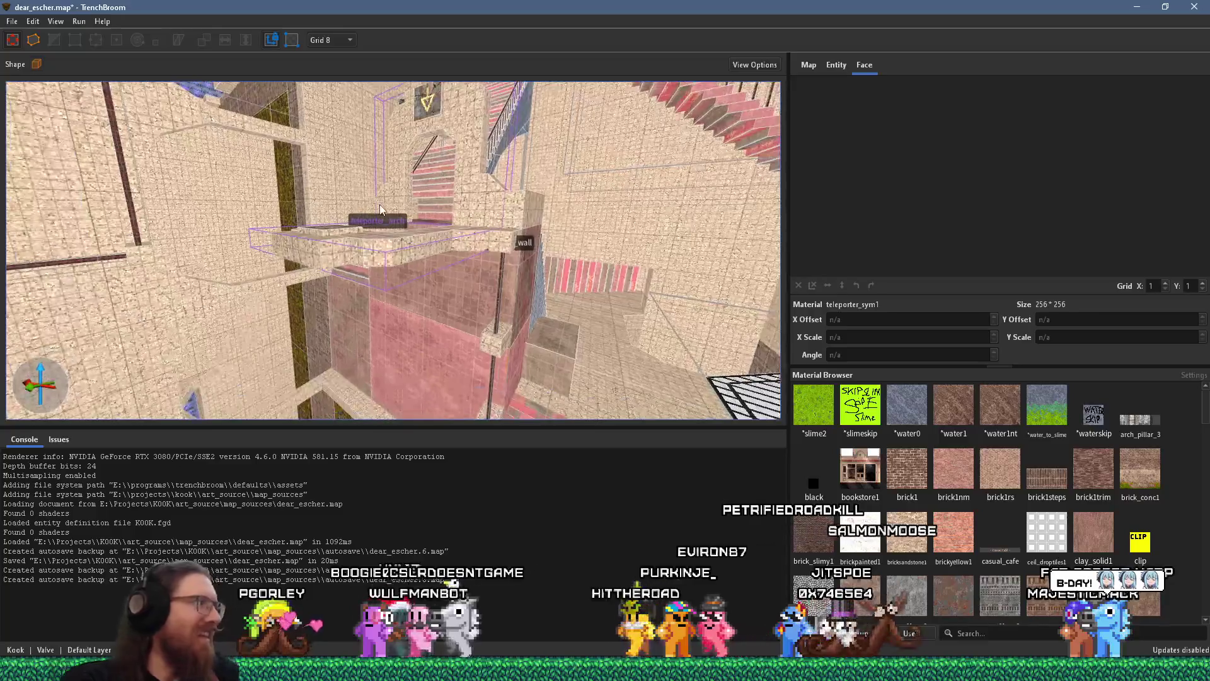
pyautogui.click(12, 22)
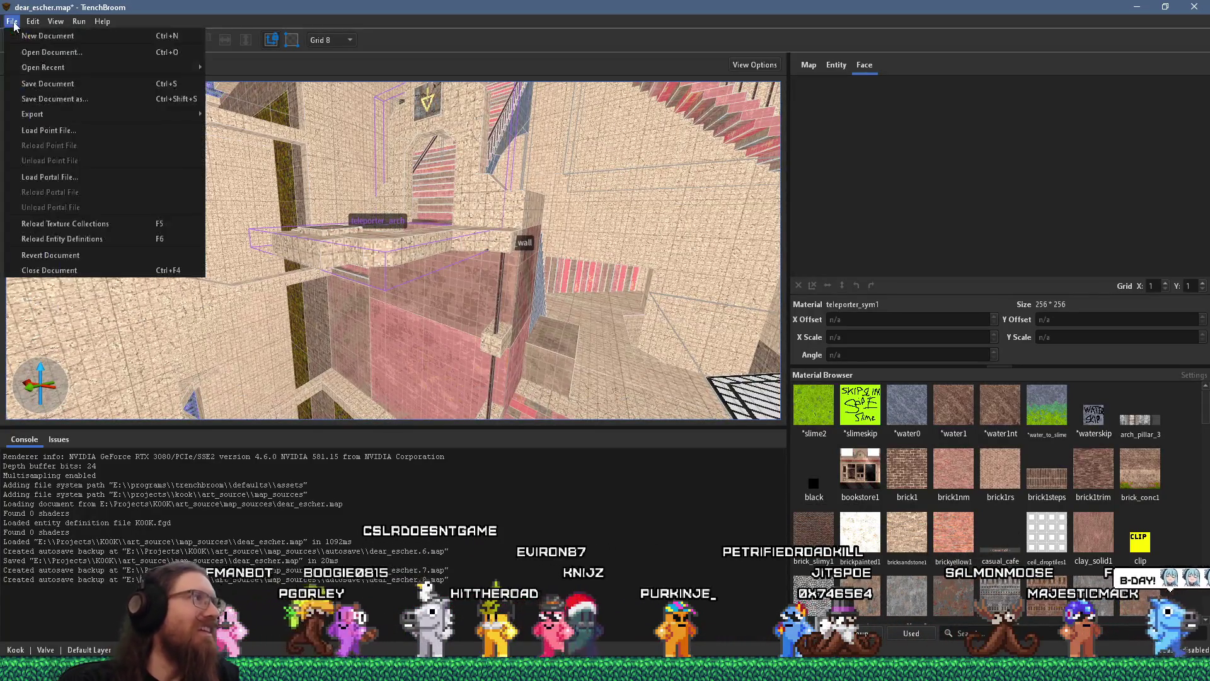
pyautogui.click(35, 88)
pyautogui.moveTo(351, 189)
pyautogui.mouseDown()
pyautogui.moveTo(191, 261)
pyautogui.moveTo(81, 344)
pyautogui.moveTo(171, 354)
pyautogui.mouseUp()
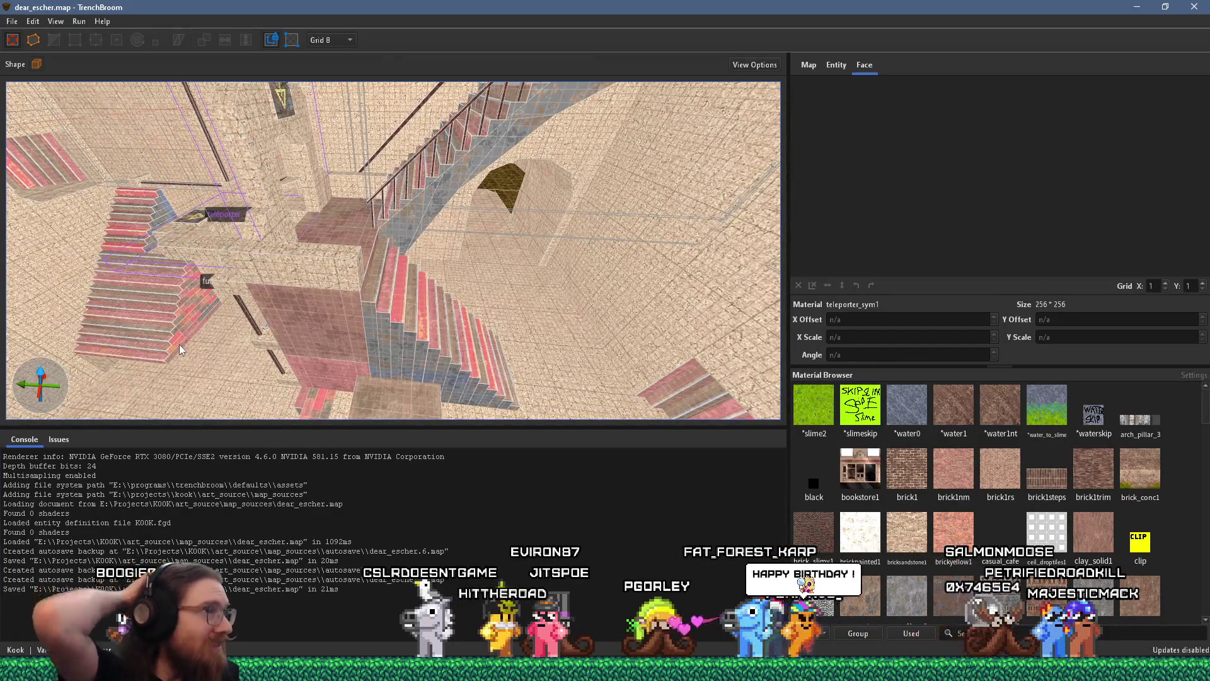
# Step: Stretch the thin func_detail_wall pole much taller, then rotate it 90° to lie horizontally
pyautogui.click(296, 287)
pyautogui.scroll(5, 340, 293)
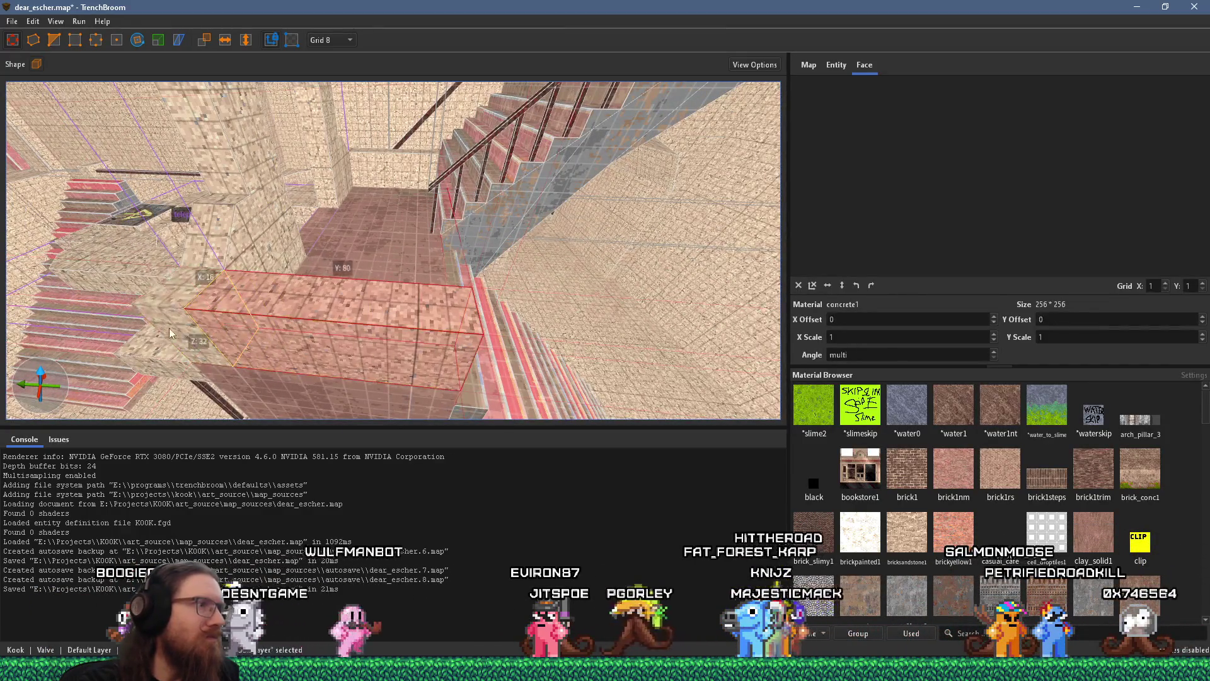
pyautogui.moveTo(400, 353)
pyautogui.mouseDown()
pyautogui.moveTo(311, 288)
pyautogui.moveTo(466, 348)
pyautogui.moveTo(486, 376)
pyautogui.moveTo(373, 329)
pyautogui.moveTo(482, 250)
pyautogui.mouseUp()
pyautogui.scroll(-5, 340, 310)
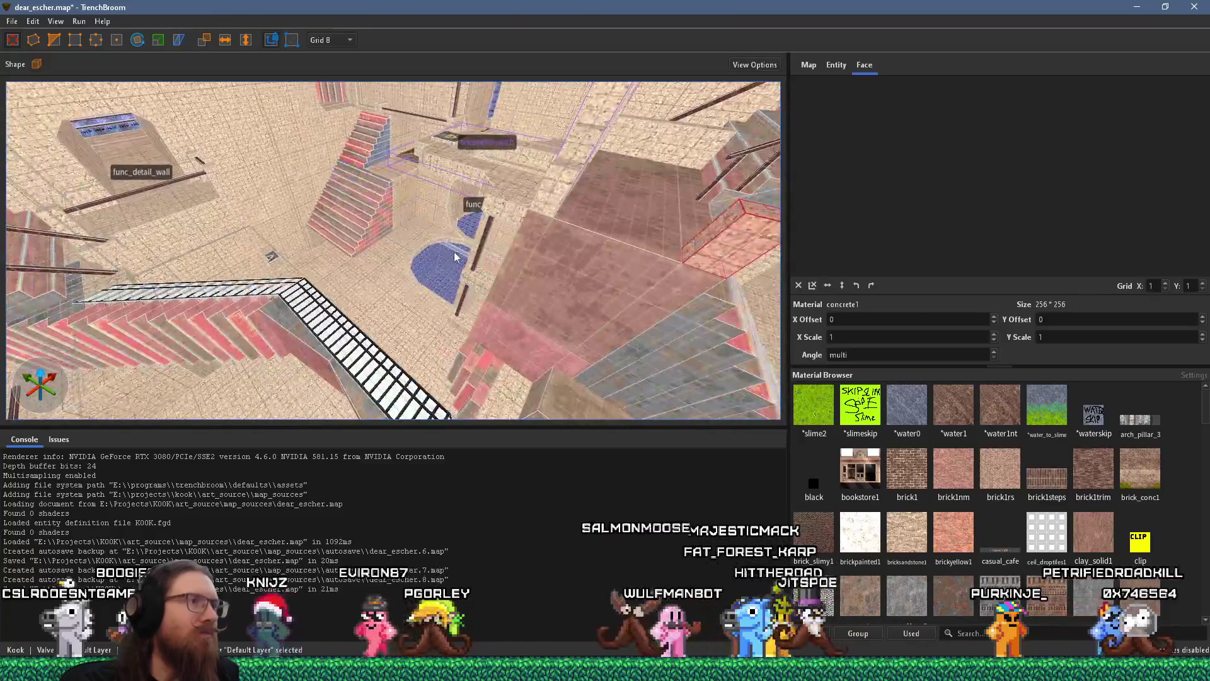
pyautogui.click(482, 250)
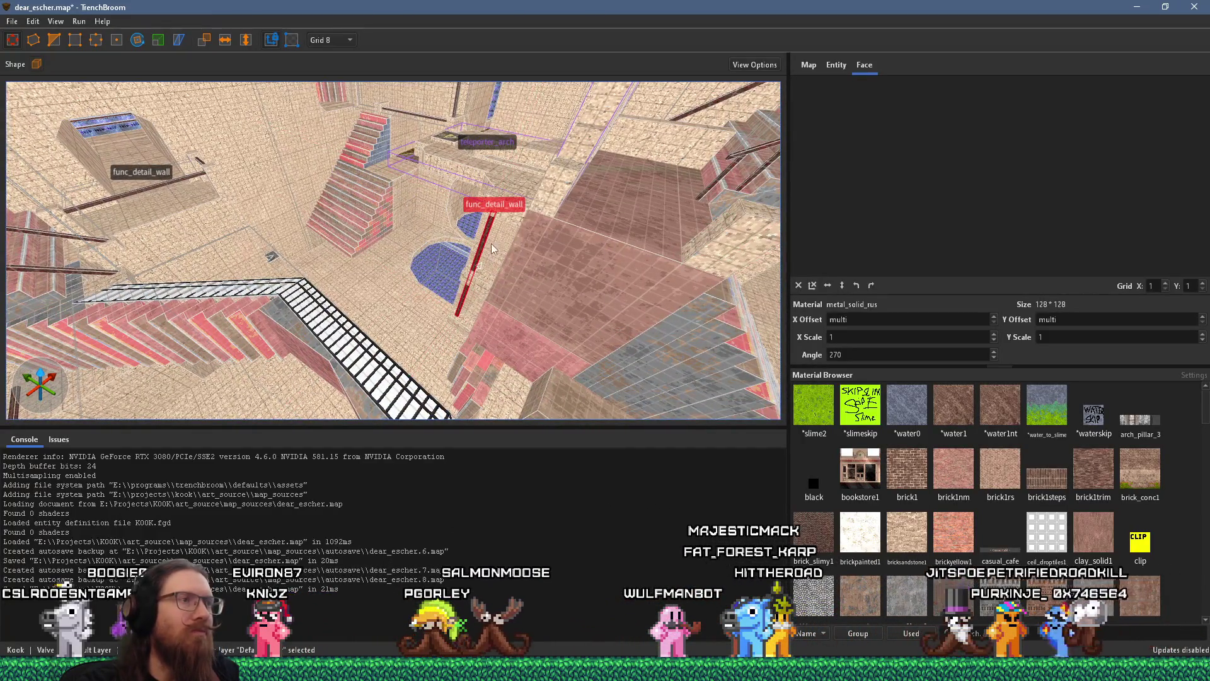
pyautogui.moveTo(487, 234); pyautogui.dragTo(518, 178)
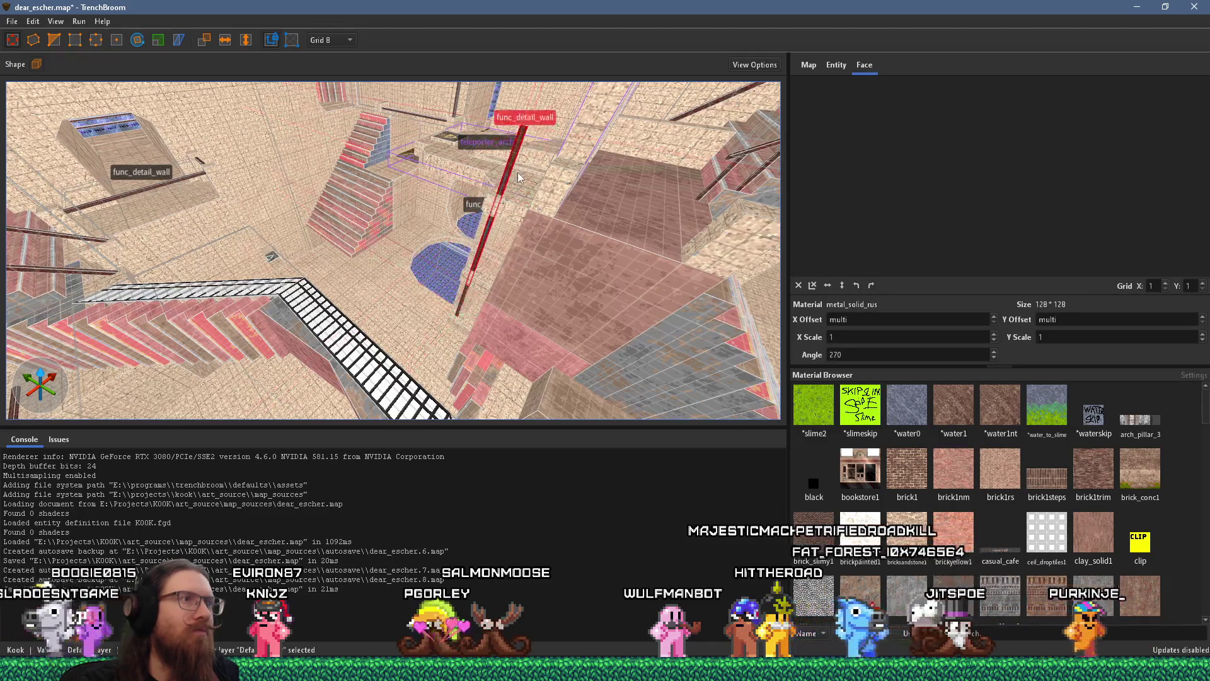
pyautogui.click(136, 41)
pyautogui.moveTo(384, 254); pyautogui.dragTo(431, 336)
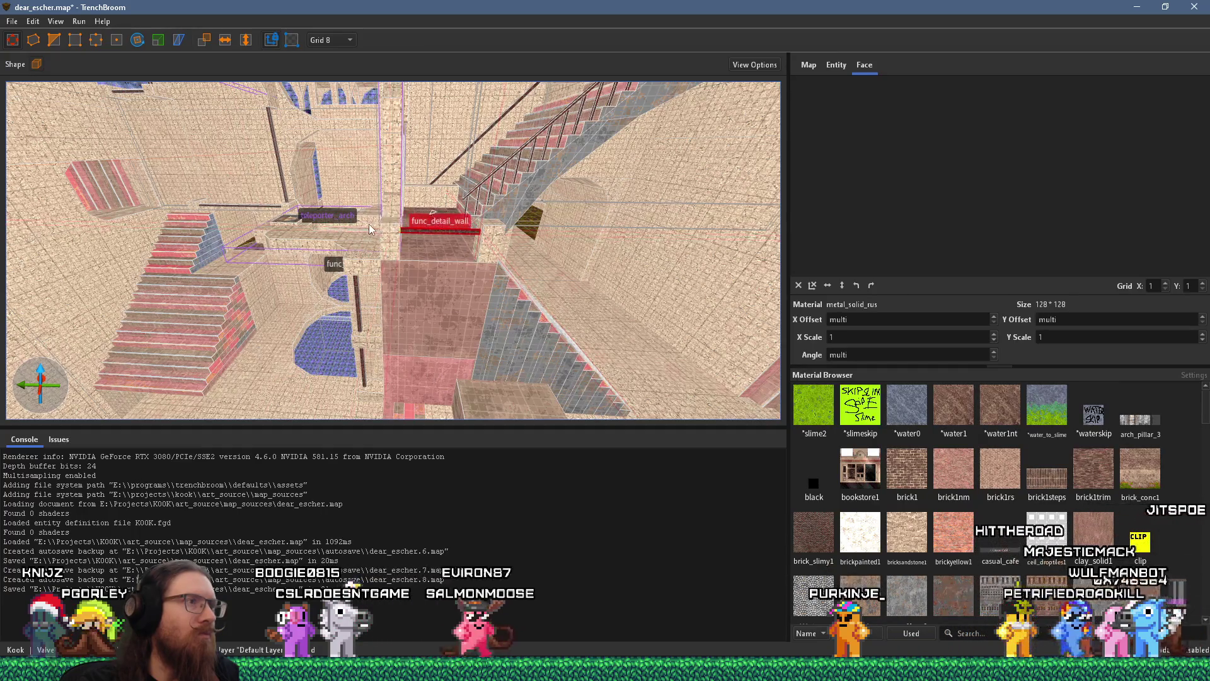
# Step: Tilt the horizontal func_detail_wall bar 45° to match the stair slope
pyautogui.press('w')
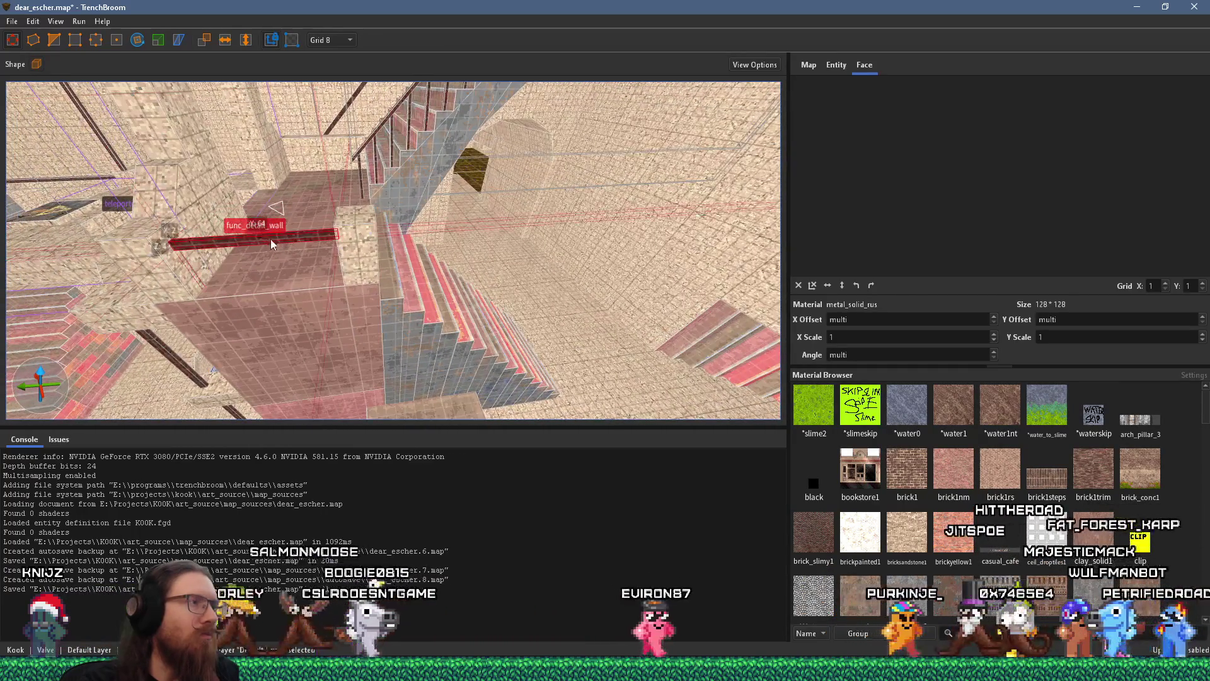
pyautogui.press('a')
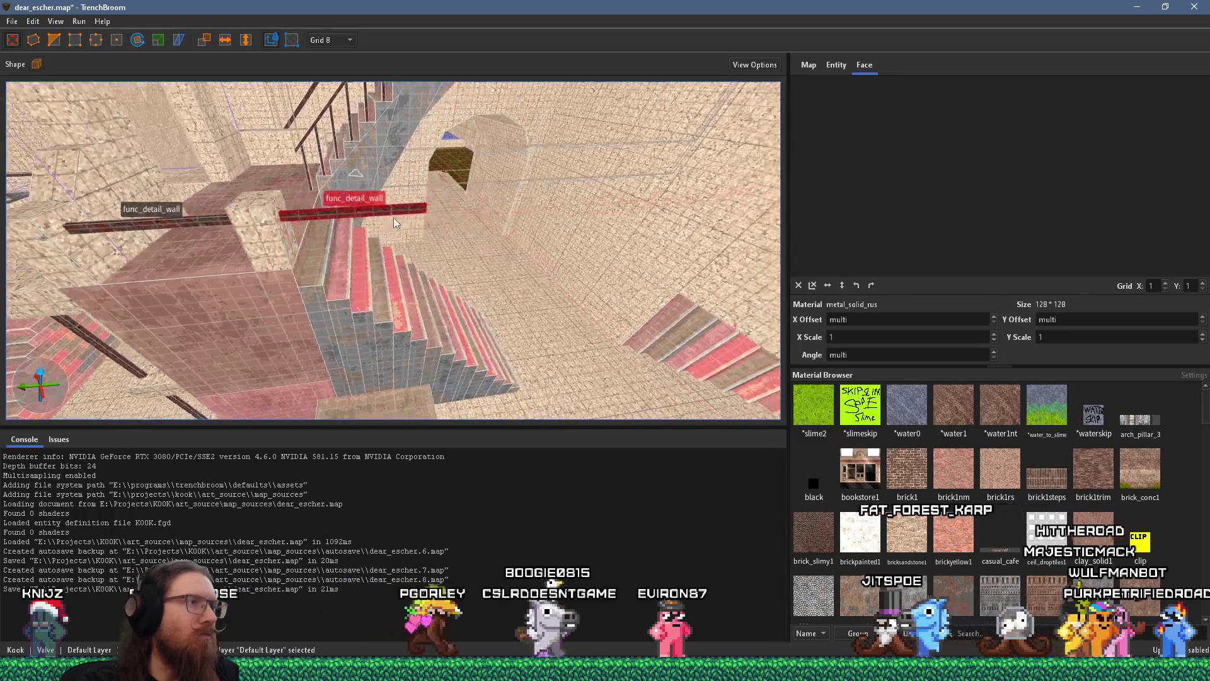
pyautogui.press('w')
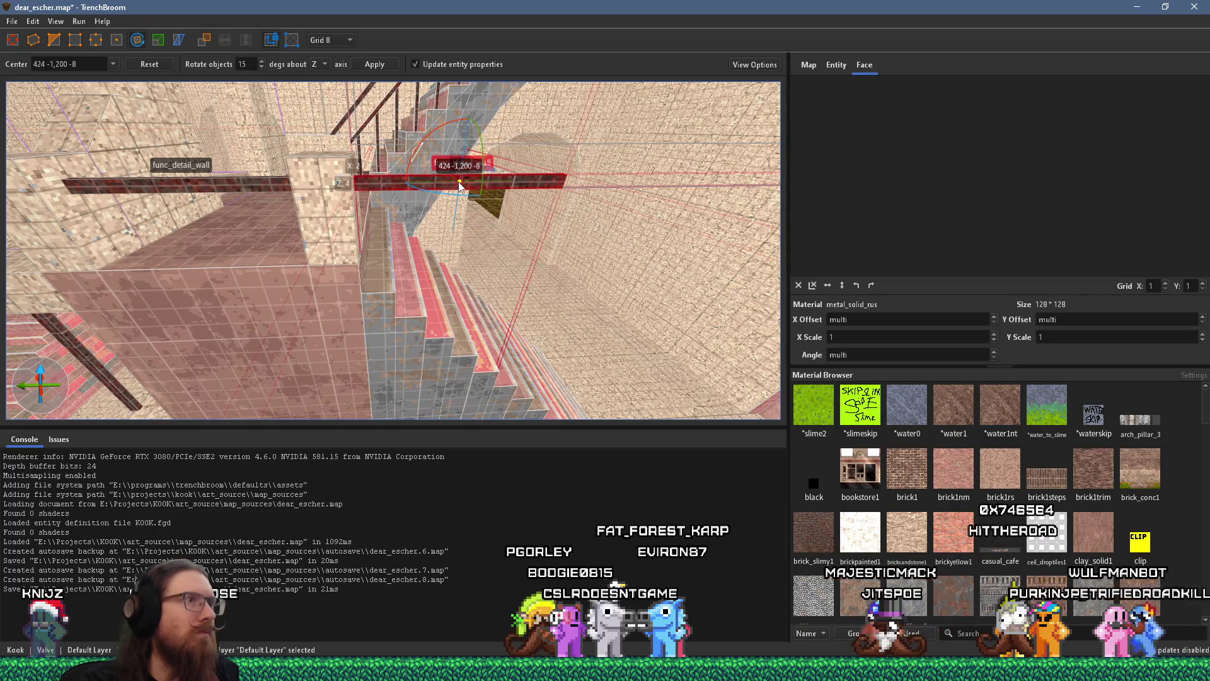
pyautogui.moveTo(397, 147); pyautogui.dragTo(418, 167)
pyautogui.moveTo(421, 172); pyautogui.dragTo(421, 180)
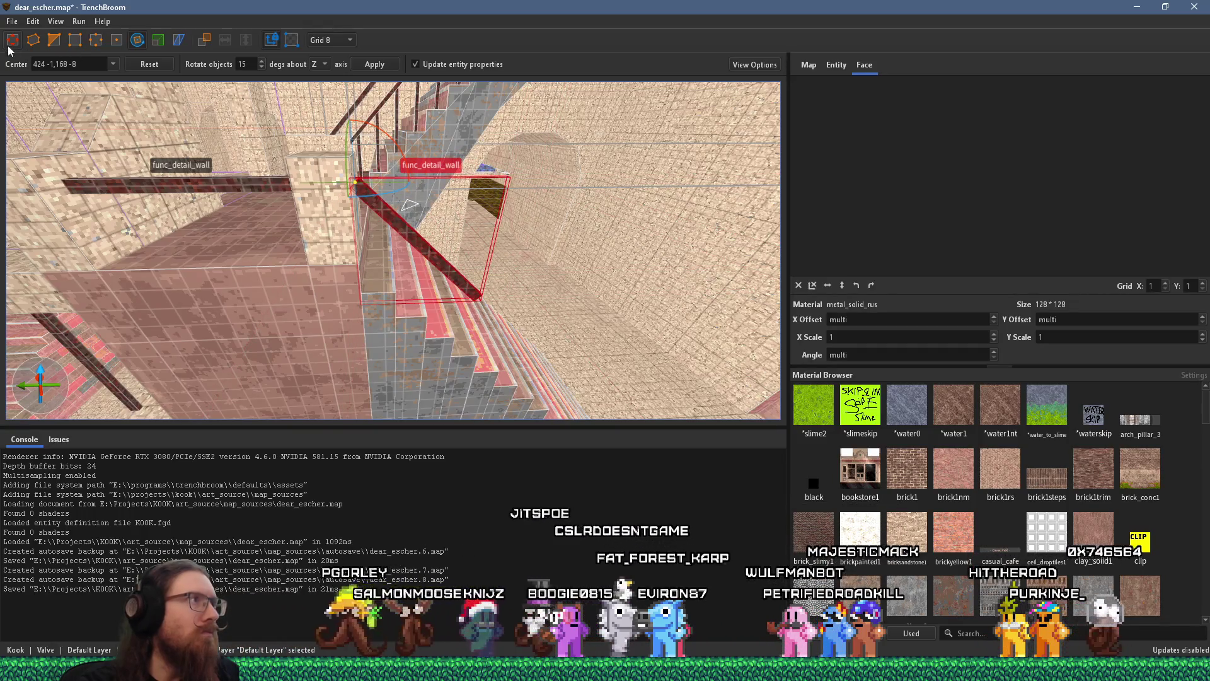
# Step: Lengthen the bar along the staircase, undoing the overshoot into the stone block
pyautogui.press('d')
pyautogui.moveTo(260, 186)
pyautogui.mouseDown()
pyautogui.moveTo(227, 168)
pyautogui.moveTo(271, 170)
pyautogui.mouseUp()
pyautogui.press('d')
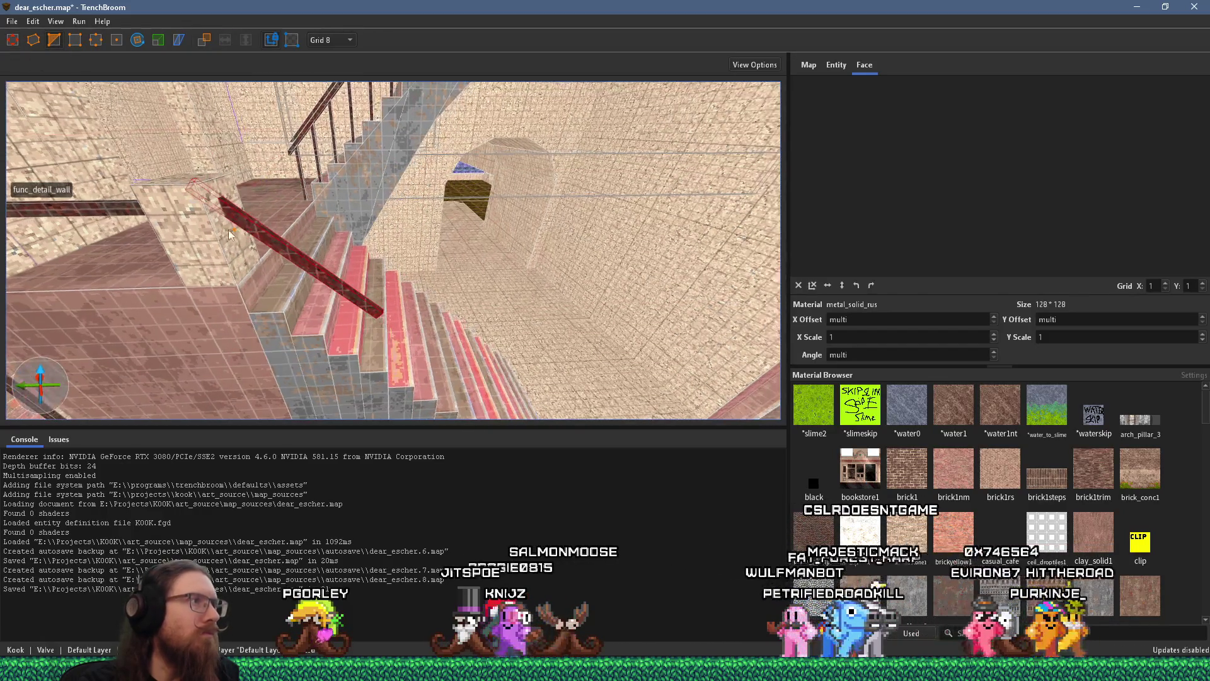
pyautogui.hotkey('ctrl', 'z')
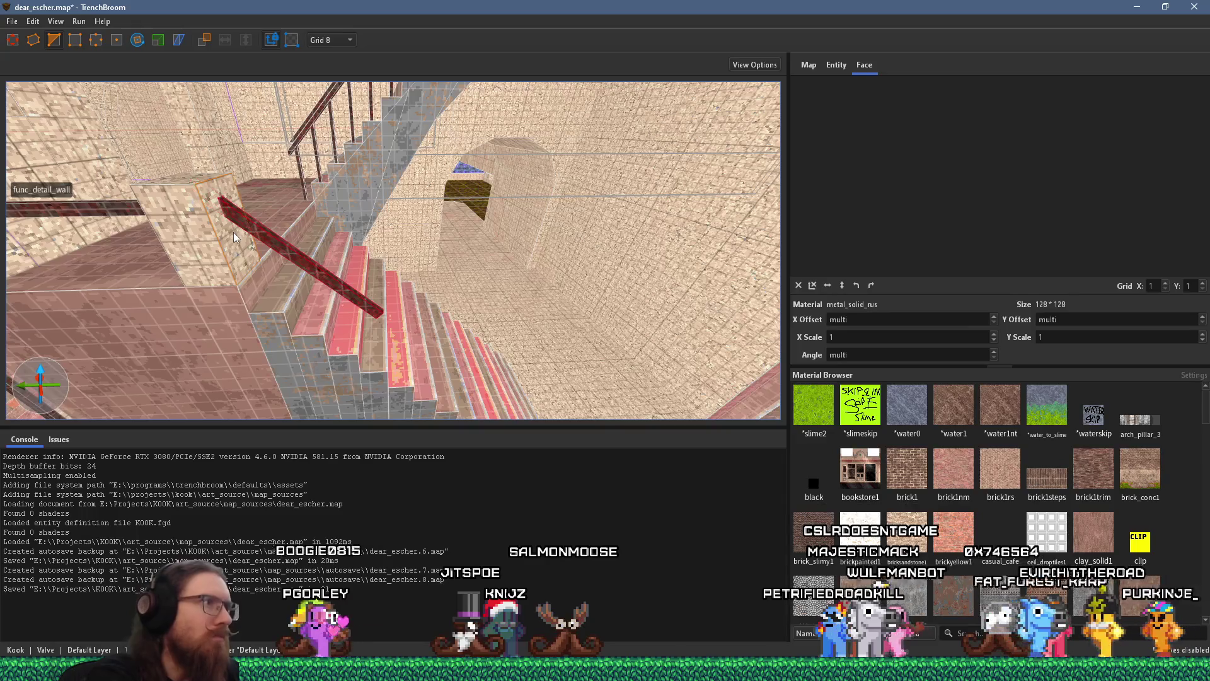
pyautogui.moveTo(326, 242); pyautogui.dragTo(238, 163)
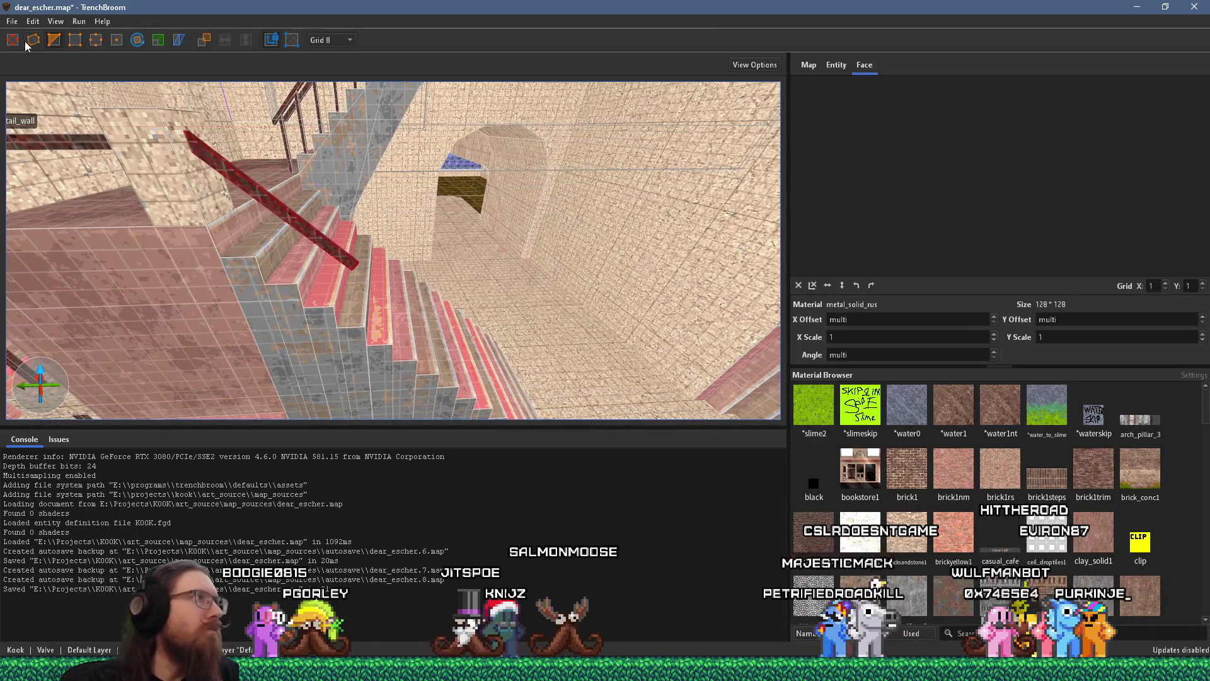
pyautogui.press('q')
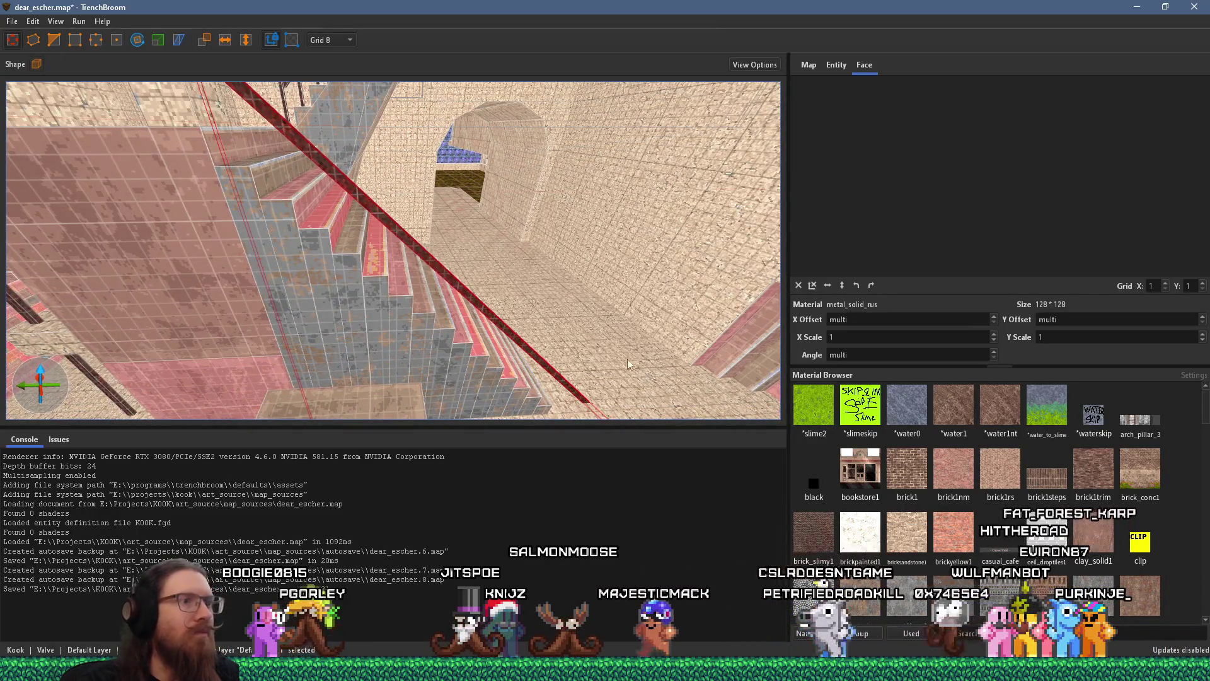
pyautogui.press('w')
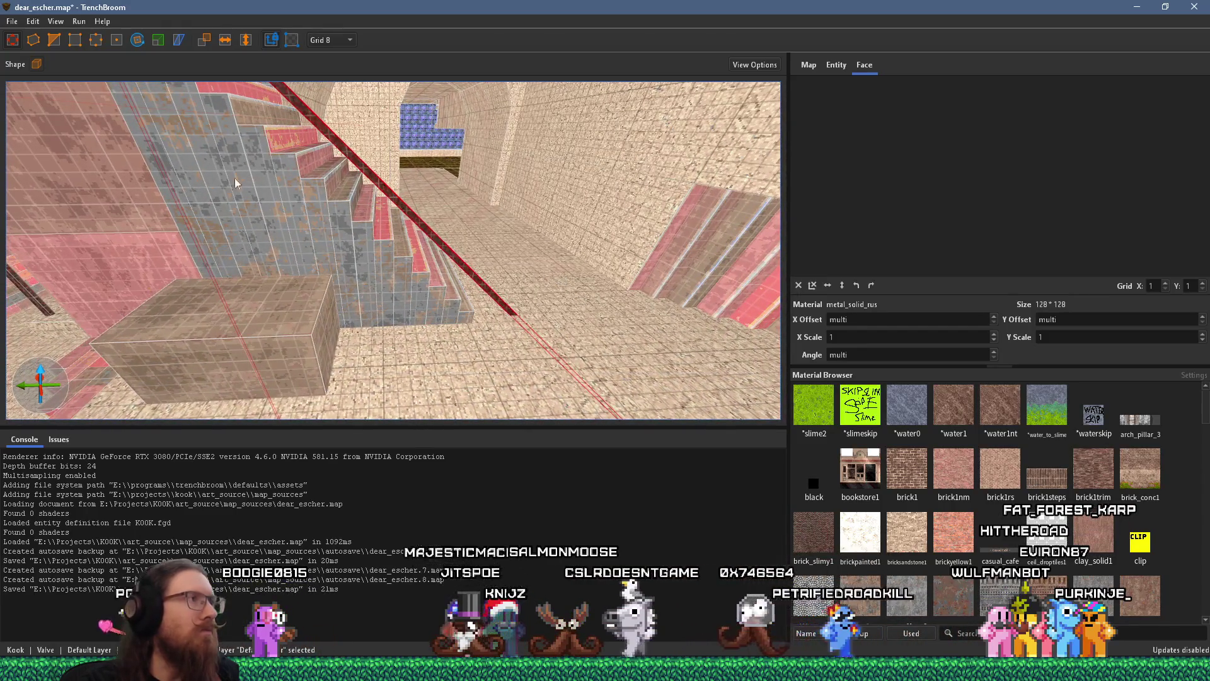
# Step: Move the small func_detail_wall block down to the foot of the stairs
pyautogui.press('w')
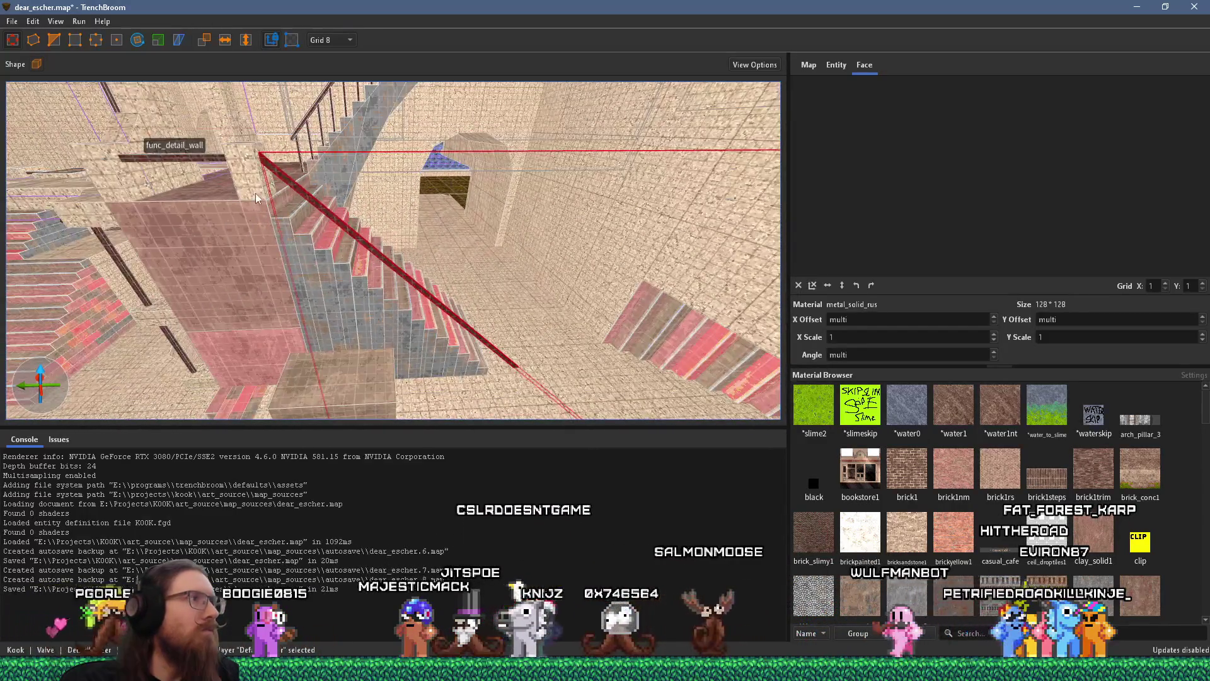
pyautogui.click(247, 193)
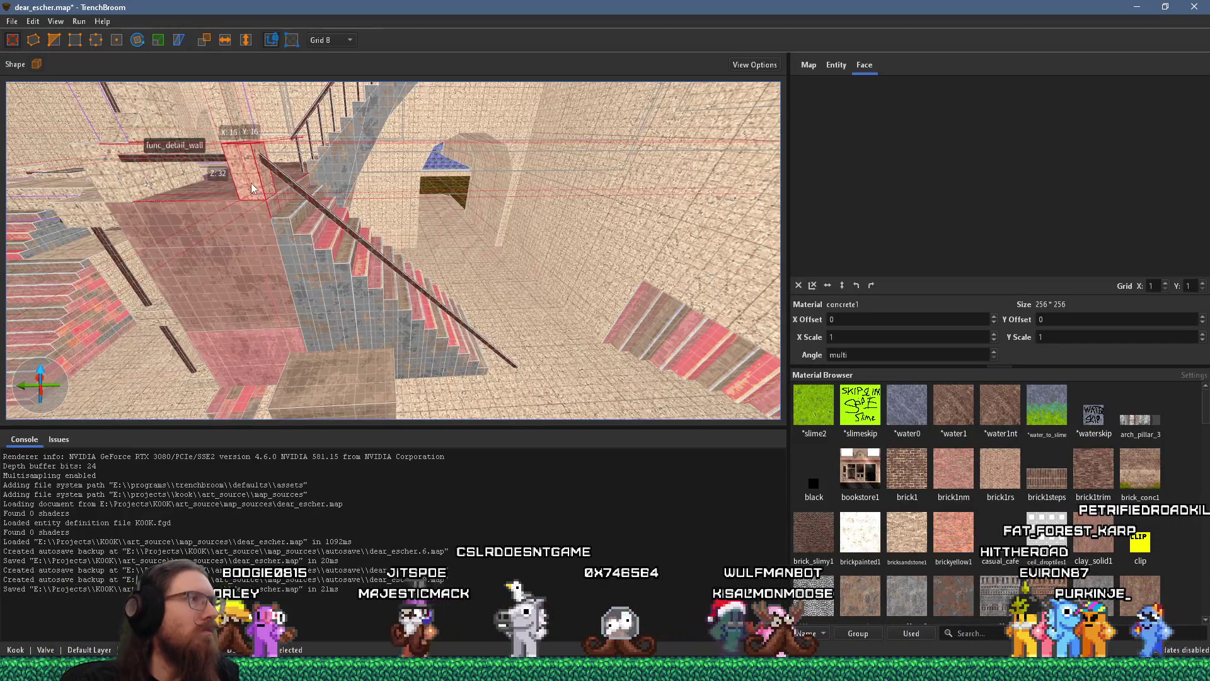
pyautogui.moveTo(248, 182)
pyautogui.mouseDown()
pyautogui.moveTo(298, 194)
pyautogui.moveTo(534, 174)
pyautogui.moveTo(481, 157)
pyautogui.moveTo(523, 174)
pyautogui.moveTo(523, 328)
pyautogui.moveTo(519, 341)
pyautogui.moveTo(485, 331)
pyautogui.mouseUp()
# Step: Stretch the block into a tall post under the rail's lower end, then clear the selection
pyautogui.scroll(5, 485, 331)
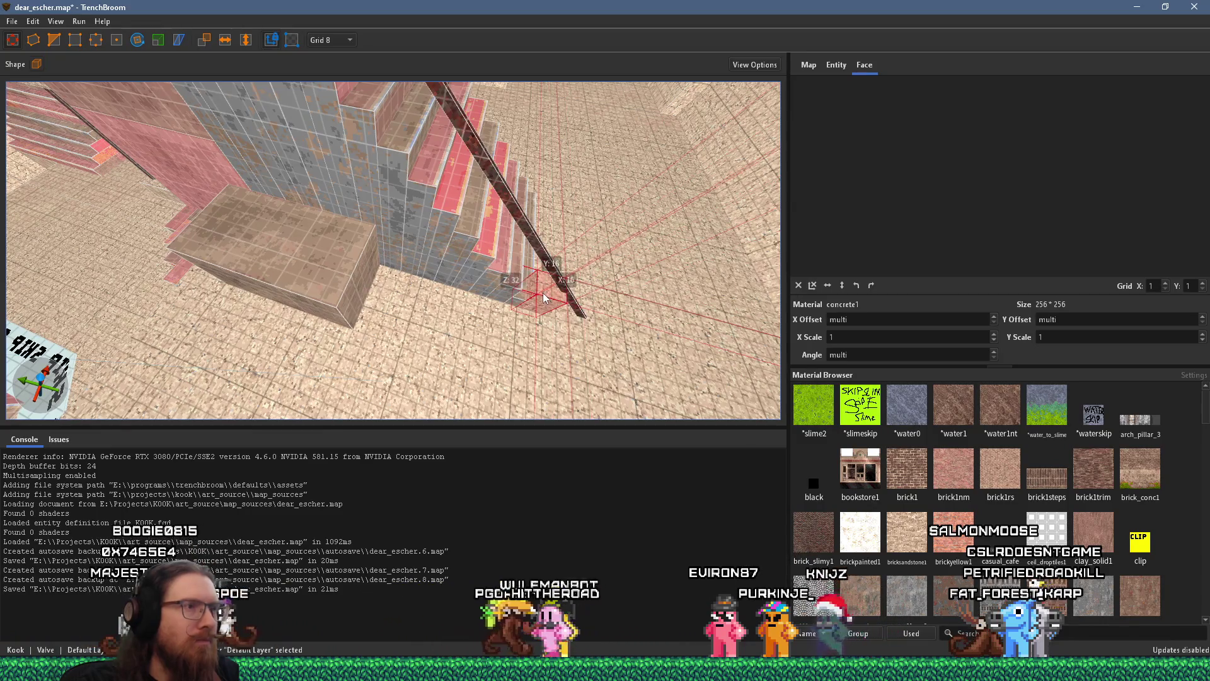
pyautogui.scroll(5, 543, 294)
pyautogui.scroll(3, 422, 212)
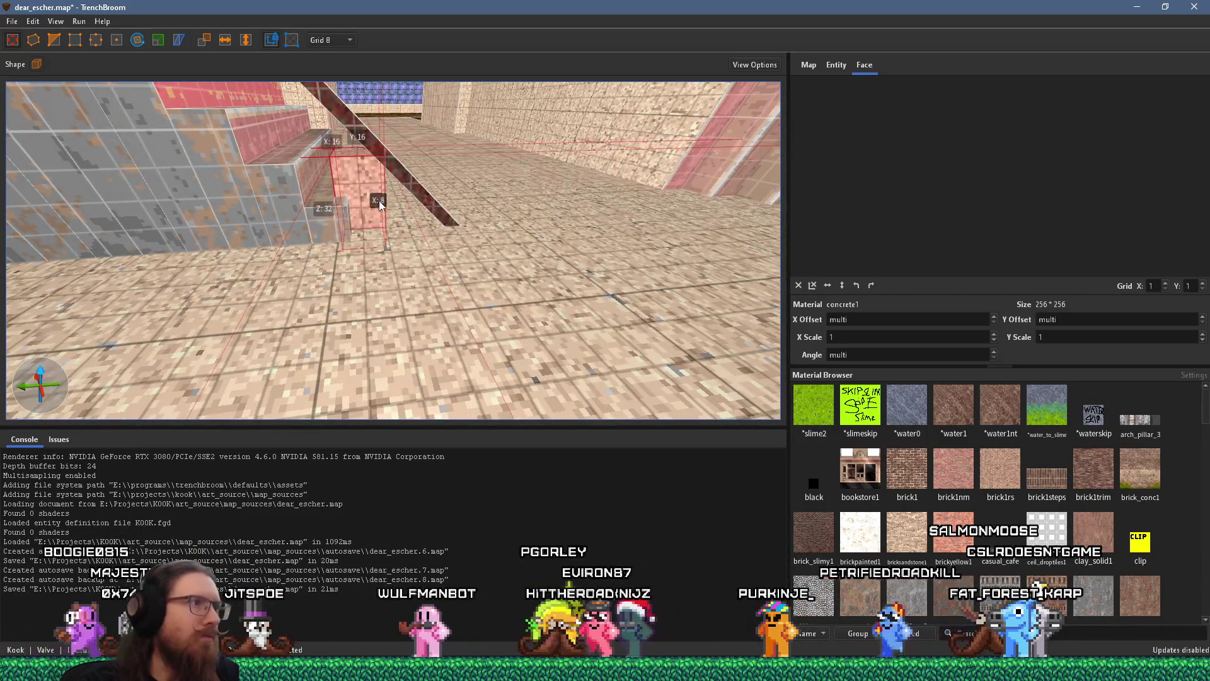
pyautogui.moveTo(385, 210); pyautogui.dragTo(375, 209)
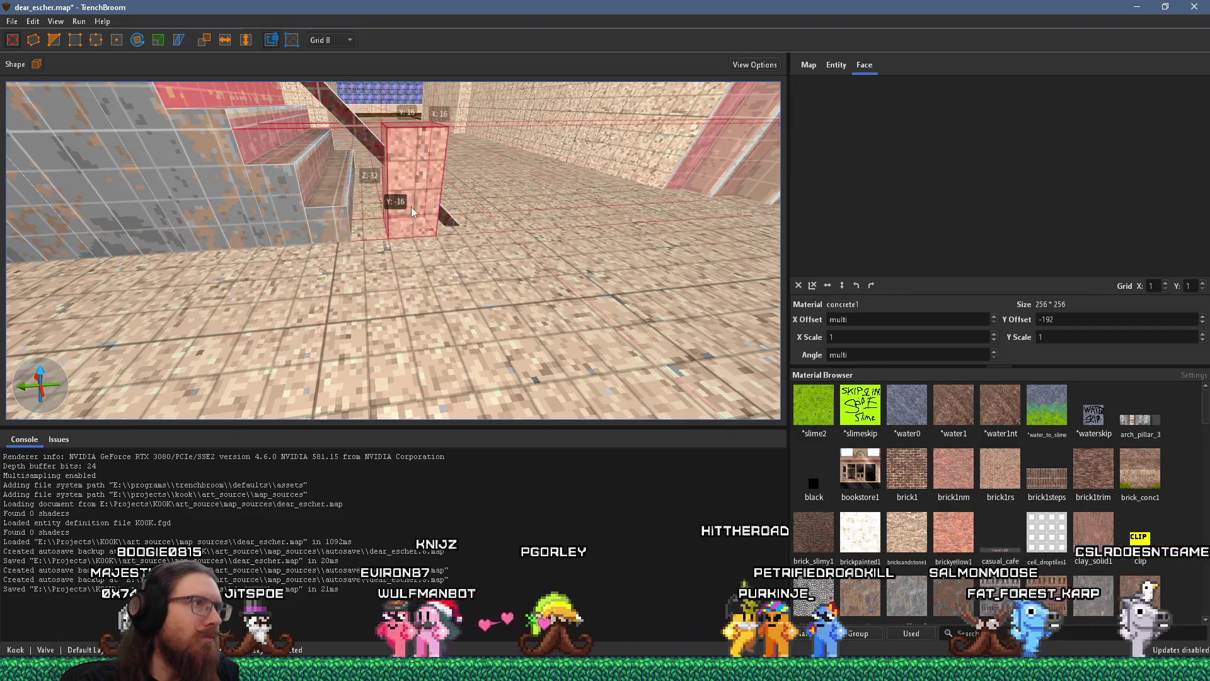
pyautogui.scroll(2, 453, 209)
pyautogui.scroll(3, 506, 213)
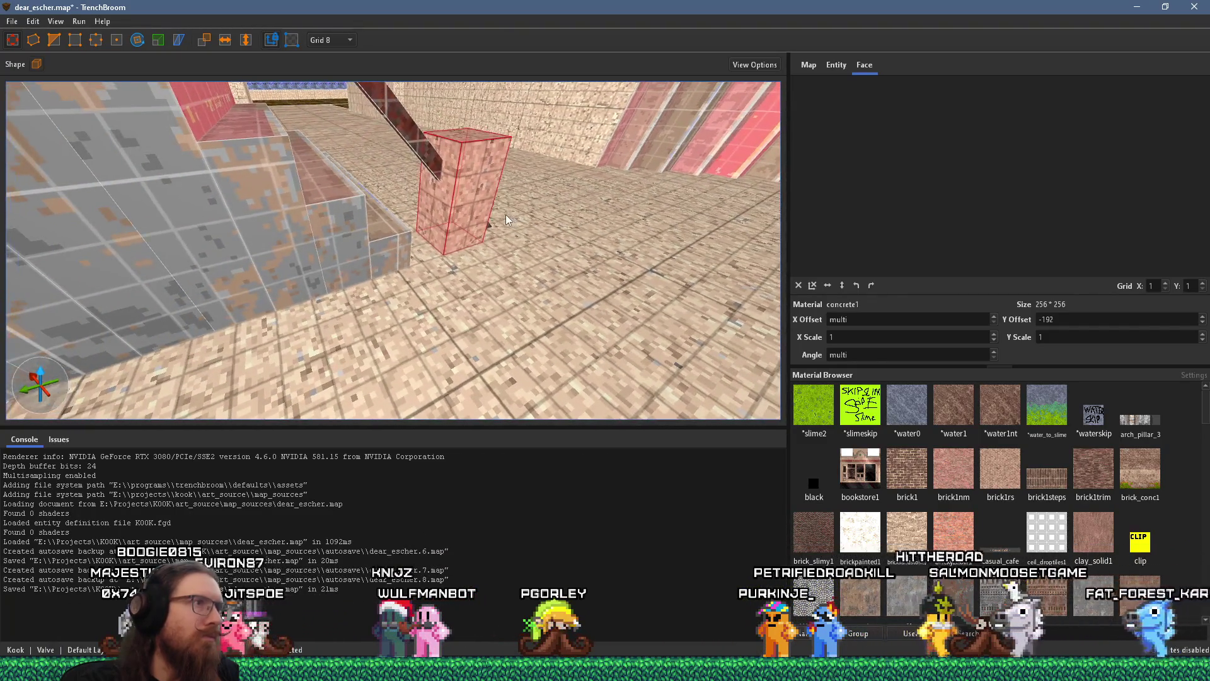
pyautogui.click(403, 111)
pyautogui.click(61, 45)
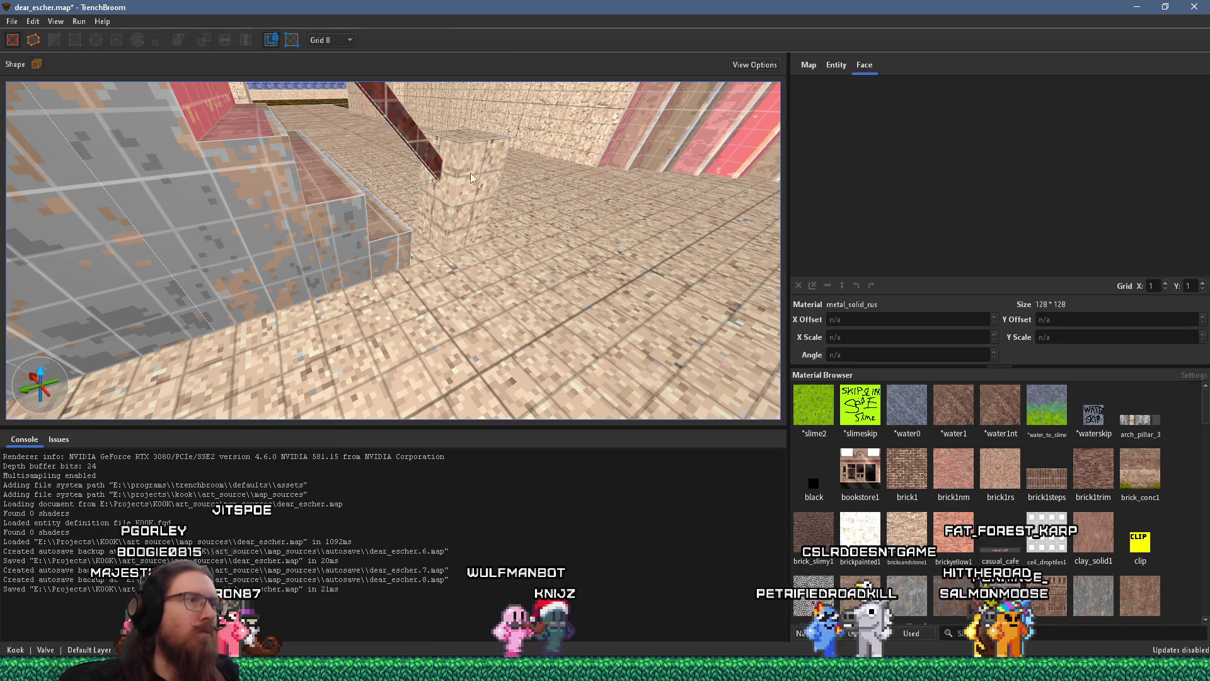
pyautogui.press('Escape')
pyautogui.moveTo(344, 271)
pyautogui.mouseDown()
pyautogui.moveTo(251, 270)
pyautogui.moveTo(275, 253)
pyautogui.moveTo(239, 236)
pyautogui.moveTo(295, 305)
pyautogui.moveTo(291, 341)
pyautogui.moveTo(433, 343)
pyautogui.moveTo(479, 312)
pyautogui.moveTo(412, 177)
pyautogui.moveTo(591, 277)
pyautogui.moveTo(619, 272)
pyautogui.moveTo(478, 216)
pyautogui.moveTo(402, 136)
pyautogui.moveTo(405, 232)
pyautogui.moveTo(601, 330)
pyautogui.moveTo(574, 300)
pyautogui.moveTo(452, 276)
pyautogui.mouseUp()
pyautogui.click(299, 299)
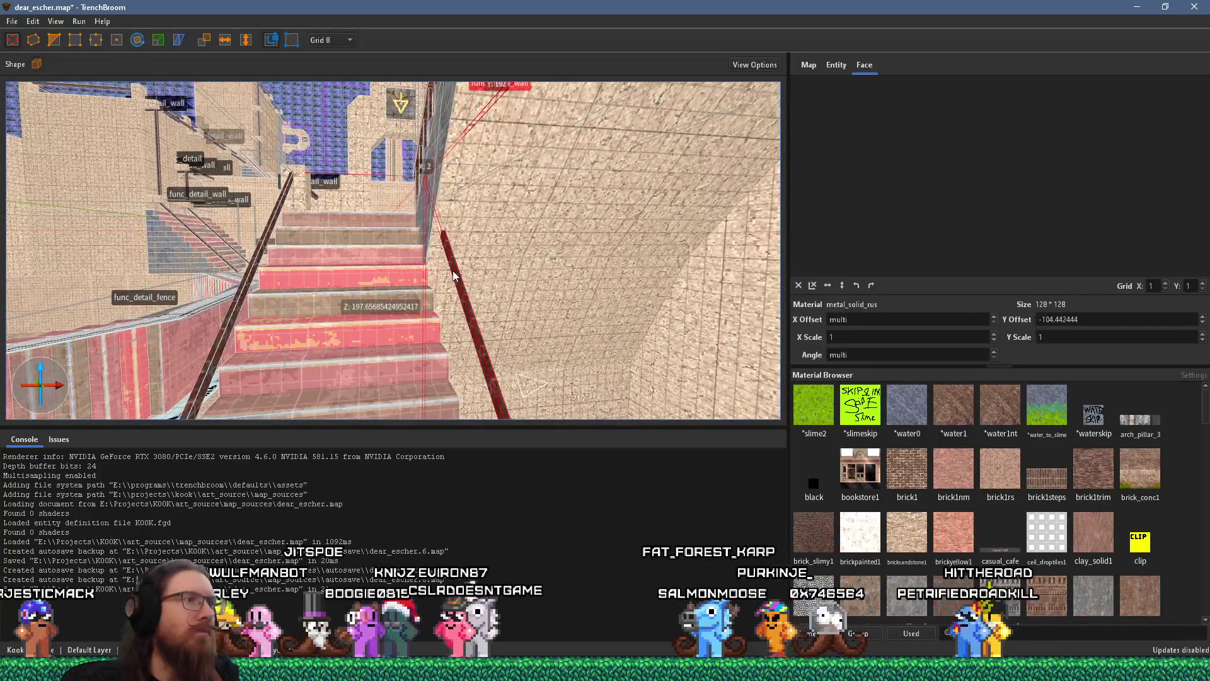
pyautogui.press('Escape')
pyautogui.moveTo(493, 233)
pyautogui.mouseDown()
pyautogui.moveTo(515, 320)
pyautogui.moveTo(460, 282)
pyautogui.moveTo(362, 342)
pyautogui.moveTo(476, 265)
pyautogui.moveTo(482, 243)
pyautogui.moveTo(361, 228)
pyautogui.moveTo(240, 138)
pyautogui.moveTo(333, 323)
pyautogui.moveTo(402, 319)
pyautogui.mouseUp()
pyautogui.click(343, 335)
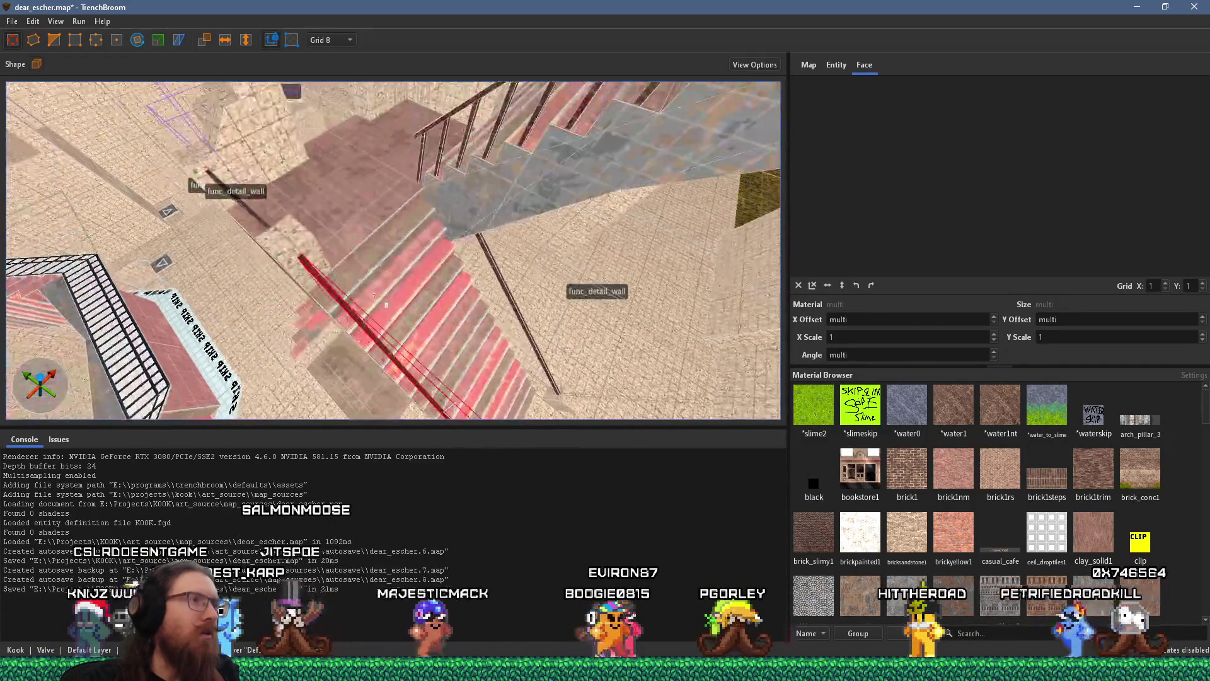
pyautogui.moveTo(326, 251)
pyautogui.mouseDown()
pyautogui.moveTo(437, 328)
pyautogui.moveTo(345, 352)
pyautogui.moveTo(378, 302)
pyautogui.moveTo(543, 212)
pyautogui.moveTo(387, 361)
pyautogui.mouseUp()
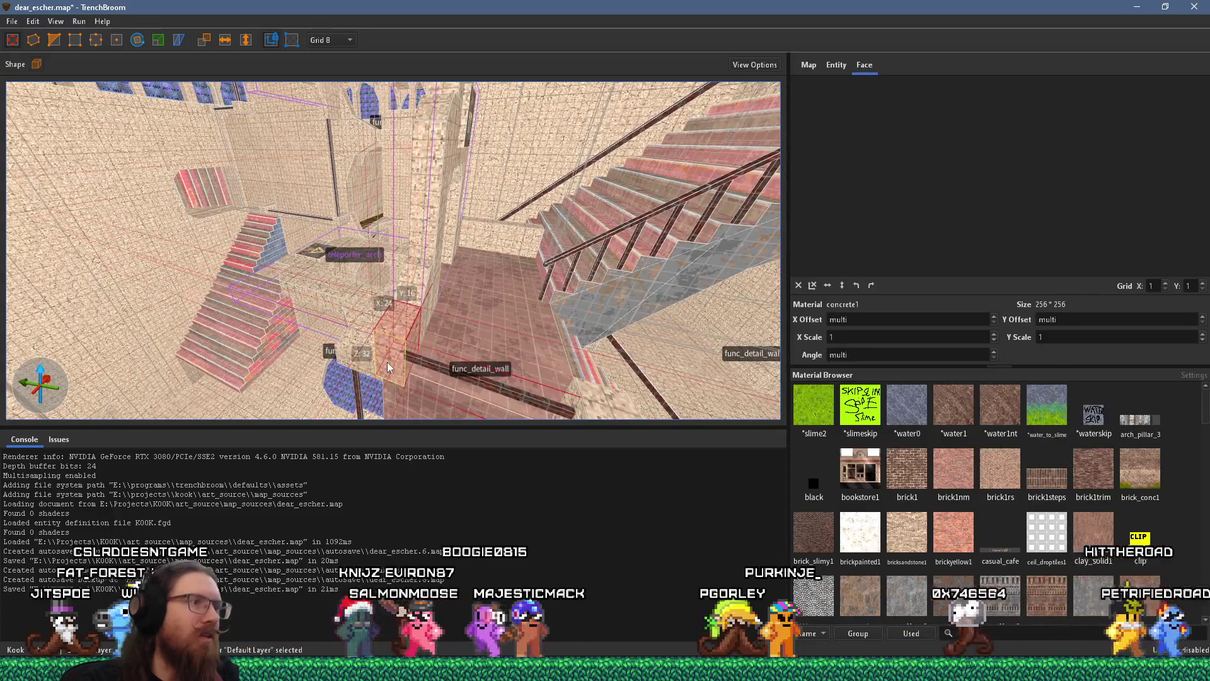
# Step: Select the concrete pillar beside the stairs and extend its bottom face downward
pyautogui.click(364, 319)
pyautogui.moveTo(365, 319); pyautogui.dragTo(308, 248)
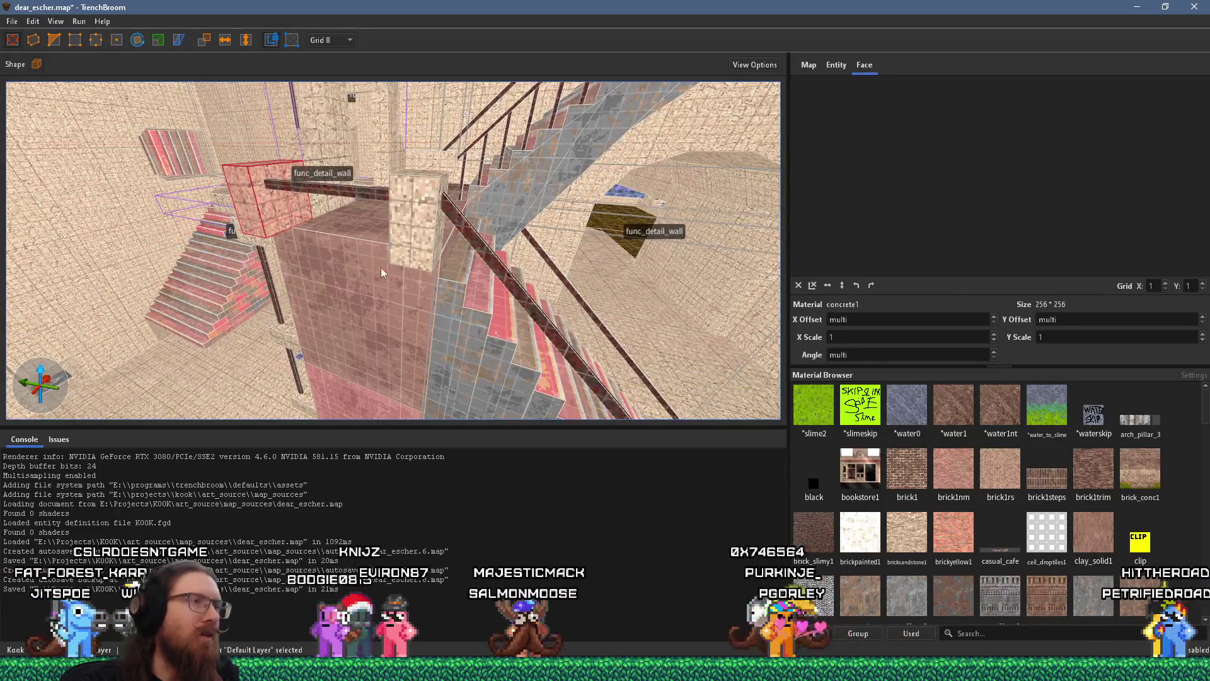
pyautogui.moveTo(411, 257)
pyautogui.mouseDown()
pyautogui.moveTo(285, 225)
pyautogui.moveTo(372, 172)
pyautogui.moveTo(422, 169)
pyautogui.moveTo(376, 190)
pyautogui.moveTo(350, 170)
pyautogui.mouseUp()
pyautogui.moveTo(343, 228)
pyautogui.mouseDown()
pyautogui.moveTo(301, 225)
pyautogui.moveTo(353, 192)
pyautogui.mouseUp()
pyautogui.moveTo(359, 260); pyautogui.dragTo(359, 238)
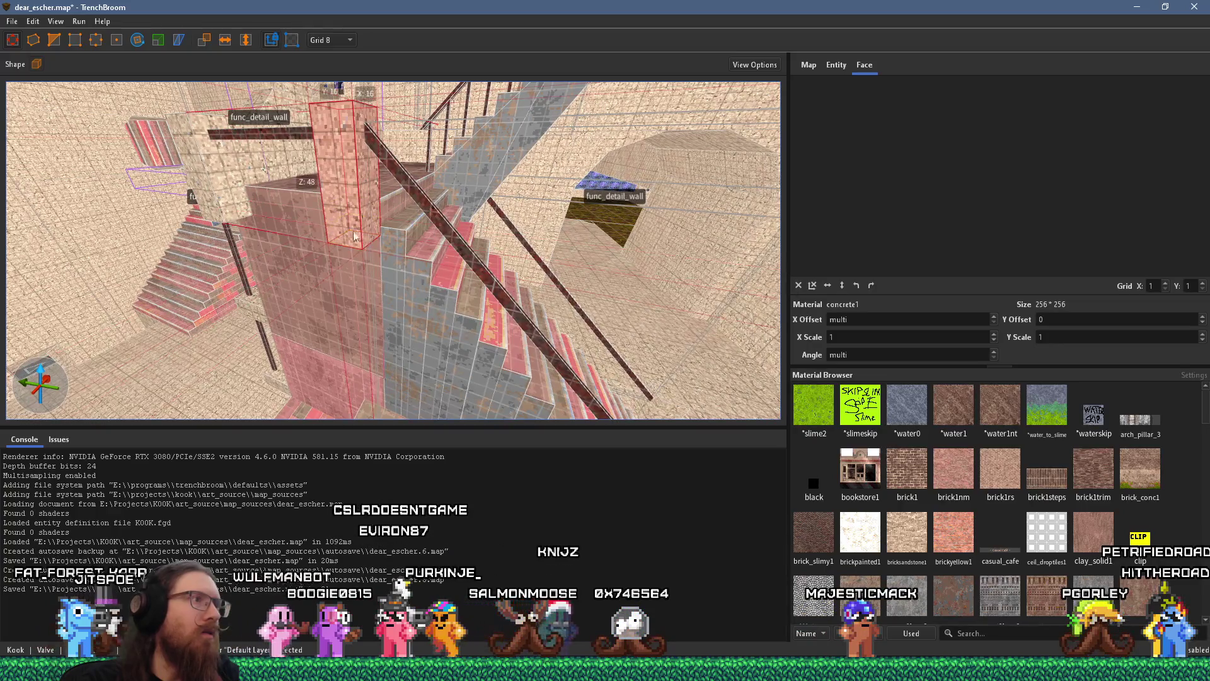
# Step: Clip the pillar along the stair slope so it forms a diagonal handrail
pyautogui.click(58, 43)
pyautogui.moveTo(189, 108)
pyautogui.mouseDown()
pyautogui.moveTo(210, 127)
pyautogui.moveTo(145, 228)
pyautogui.moveTo(145, 192)
pyautogui.moveTo(338, 213)
pyautogui.moveTo(521, 187)
pyautogui.mouseUp()
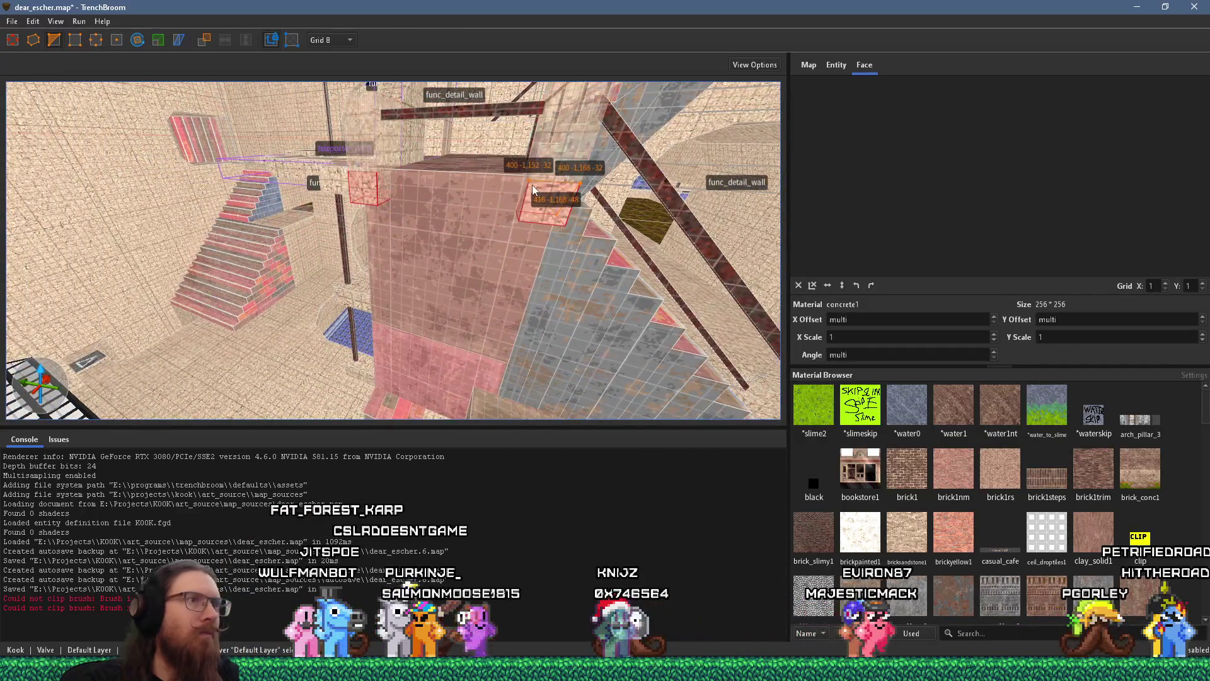
pyautogui.press('Return')
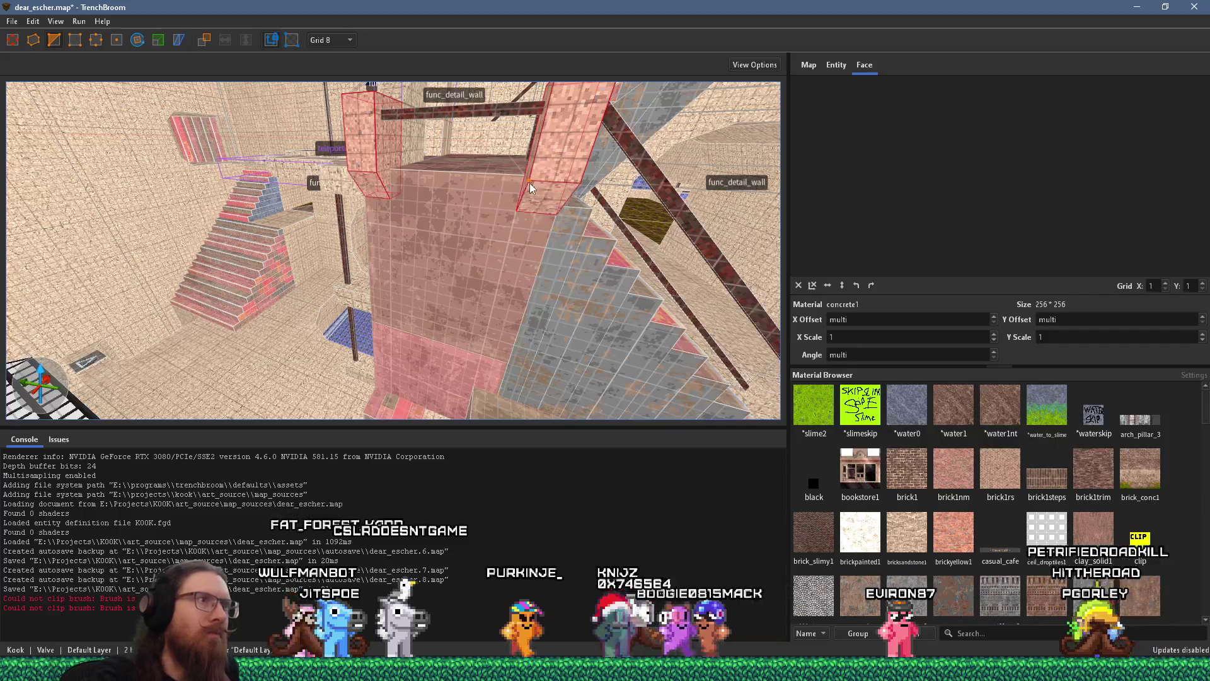
pyautogui.press('Escape')
pyautogui.moveTo(543, 183)
pyautogui.mouseDown()
pyautogui.moveTo(504, 239)
pyautogui.moveTo(395, 262)
pyautogui.moveTo(211, 213)
pyautogui.moveTo(442, 270)
pyautogui.moveTo(744, 207)
pyautogui.moveTo(765, 214)
pyautogui.moveTo(786, 262)
pyautogui.moveTo(736, 289)
pyautogui.moveTo(528, 260)
pyautogui.moveTo(539, 186)
pyautogui.moveTo(884, 214)
pyautogui.moveTo(797, 258)
pyautogui.moveTo(226, 302)
pyautogui.moveTo(328, 281)
pyautogui.mouseUp()
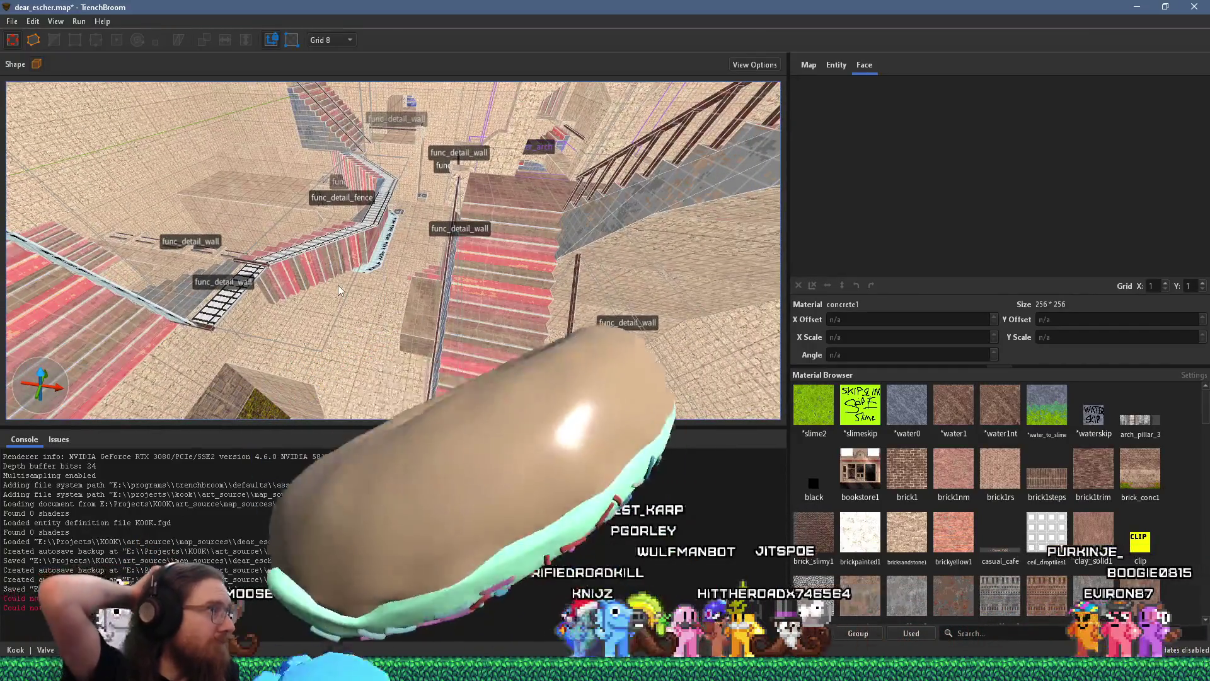
pyautogui.moveTo(411, 252)
pyautogui.mouseDown()
pyautogui.moveTo(320, 153)
pyautogui.moveTo(330, 67)
pyautogui.moveTo(341, 187)
pyautogui.moveTo(531, 206)
pyautogui.moveTo(462, 86)
pyautogui.moveTo(491, 249)
pyautogui.moveTo(478, 280)
pyautogui.moveTo(483, 131)
pyautogui.mouseUp()
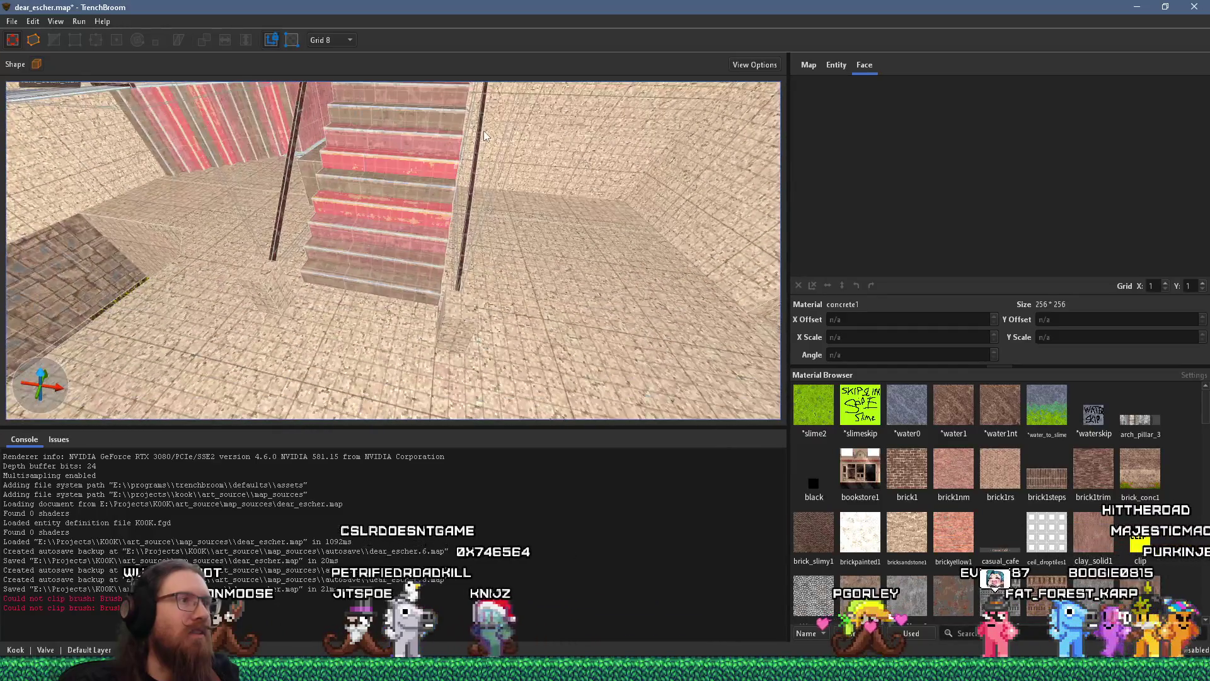
pyautogui.click(459, 278)
pyautogui.keyDown('ctrl'); pyautogui.click(460, 308); pyautogui.keyUp('ctrl')
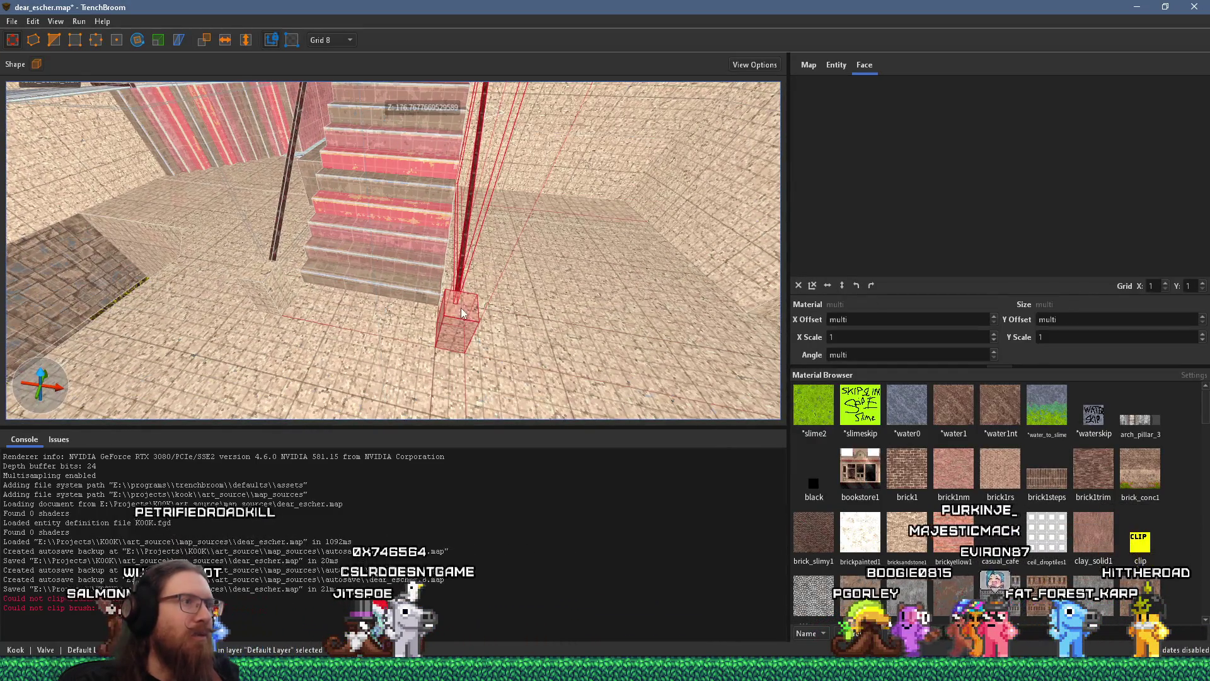
pyautogui.moveTo(448, 306)
pyautogui.mouseDown()
pyautogui.moveTo(516, 232)
pyautogui.moveTo(577, 285)
pyautogui.moveTo(531, 262)
pyautogui.moveTo(588, 350)
pyautogui.mouseUp()
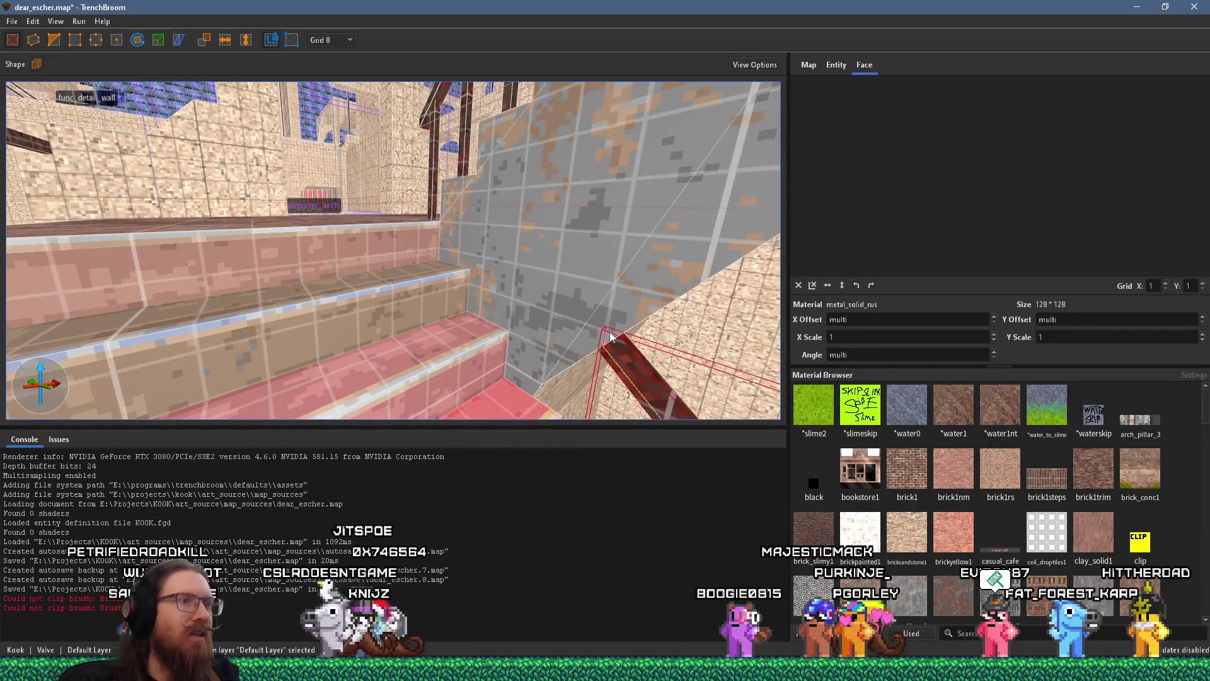
pyautogui.moveTo(577, 285)
pyautogui.mouseDown()
pyautogui.moveTo(532, 295)
pyautogui.moveTo(516, 255)
pyautogui.moveTo(604, 207)
pyautogui.moveTo(621, 119)
pyautogui.moveTo(528, 262)
pyautogui.moveTo(471, 282)
pyautogui.moveTo(421, 384)
pyautogui.moveTo(377, 240)
pyautogui.moveTo(358, 247)
pyautogui.moveTo(434, 255)
pyautogui.mouseUp()
pyautogui.click(415, 300)
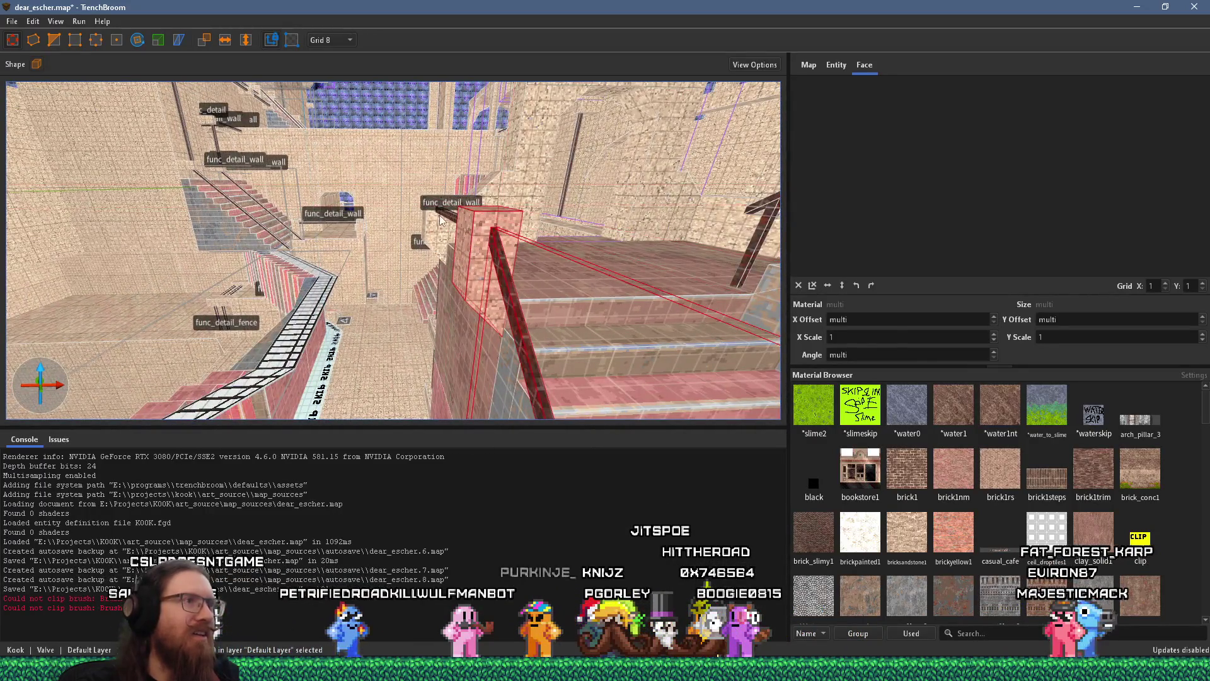
pyautogui.moveTo(441, 221)
pyautogui.mouseDown()
pyautogui.moveTo(406, 273)
pyautogui.moveTo(477, 206)
pyautogui.moveTo(608, 146)
pyautogui.moveTo(328, 282)
pyautogui.moveTo(388, 257)
pyautogui.moveTo(372, 226)
pyautogui.moveTo(390, 181)
pyautogui.moveTo(384, 203)
pyautogui.moveTo(401, 210)
pyautogui.mouseUp()
pyautogui.press('Escape')
pyautogui.click(400, 210)
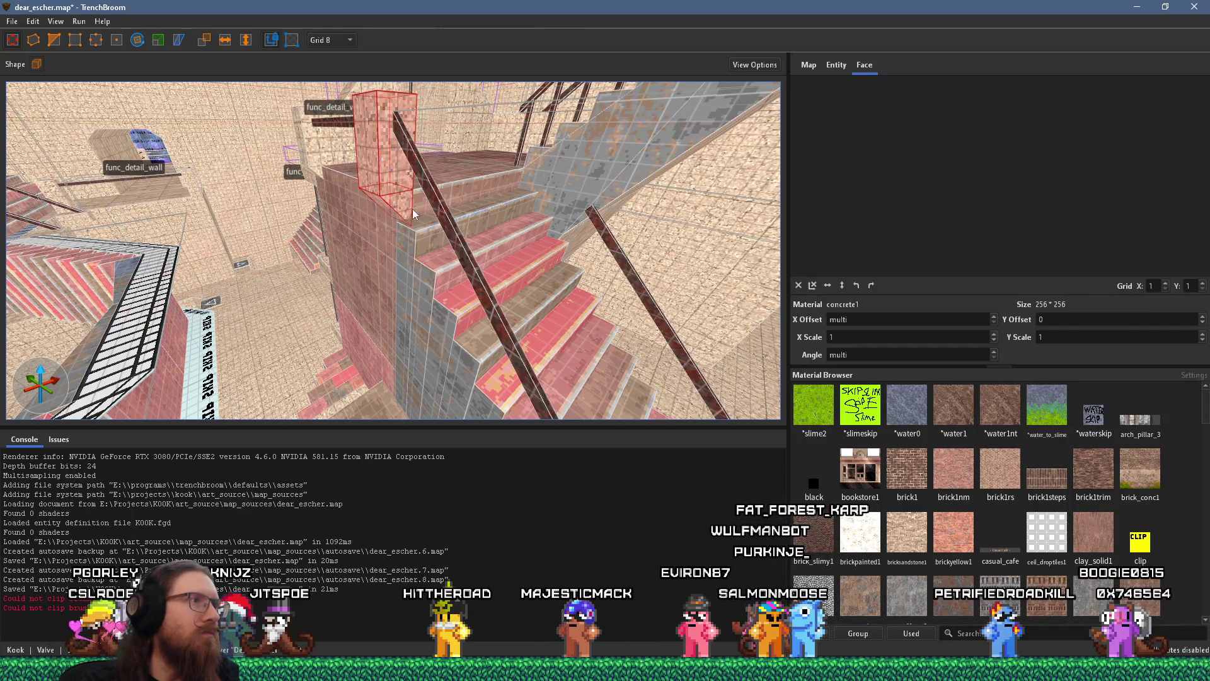
# Step: Drag the wedge brush's face to stretch it into a taller sloped block along the top steps
pyautogui.click(422, 209)
pyautogui.press('Escape')
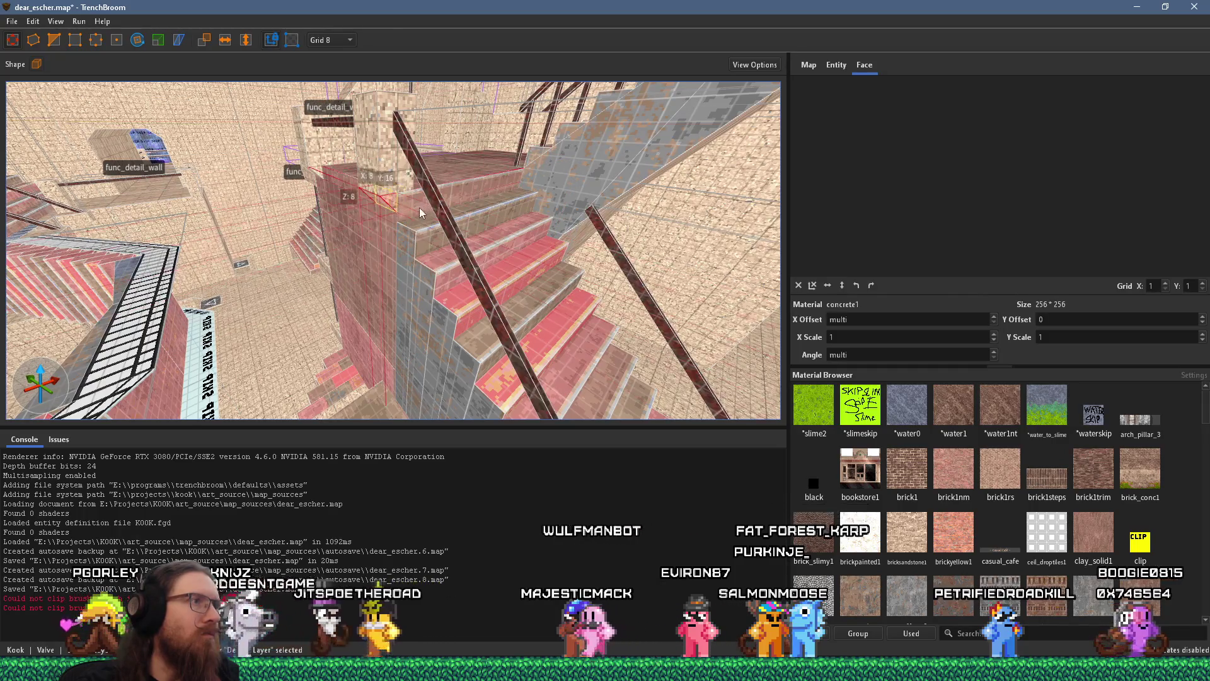
pyautogui.press('w')
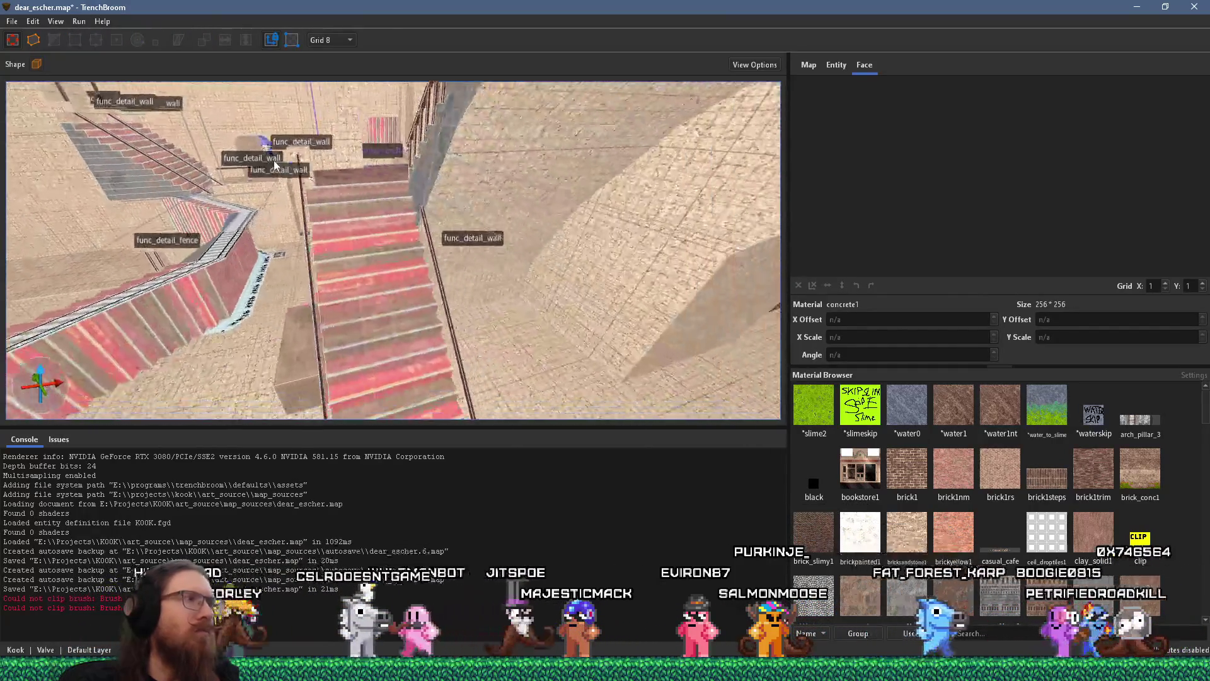
pyautogui.press('w')
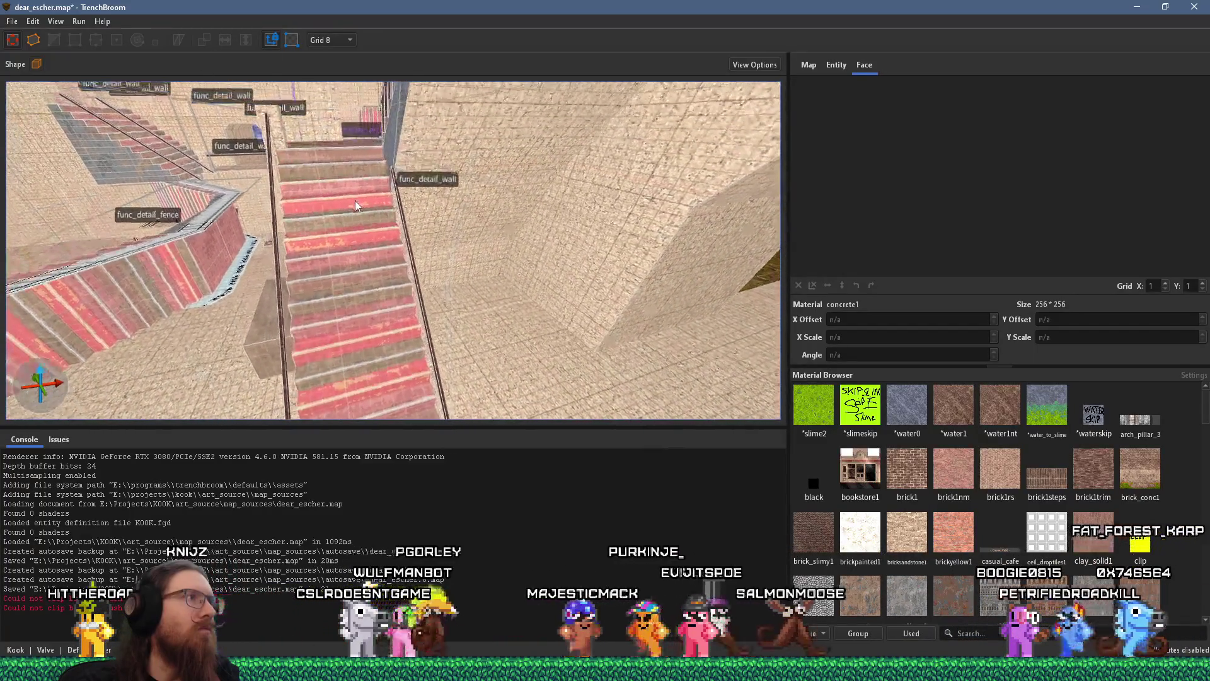
pyautogui.press('s')
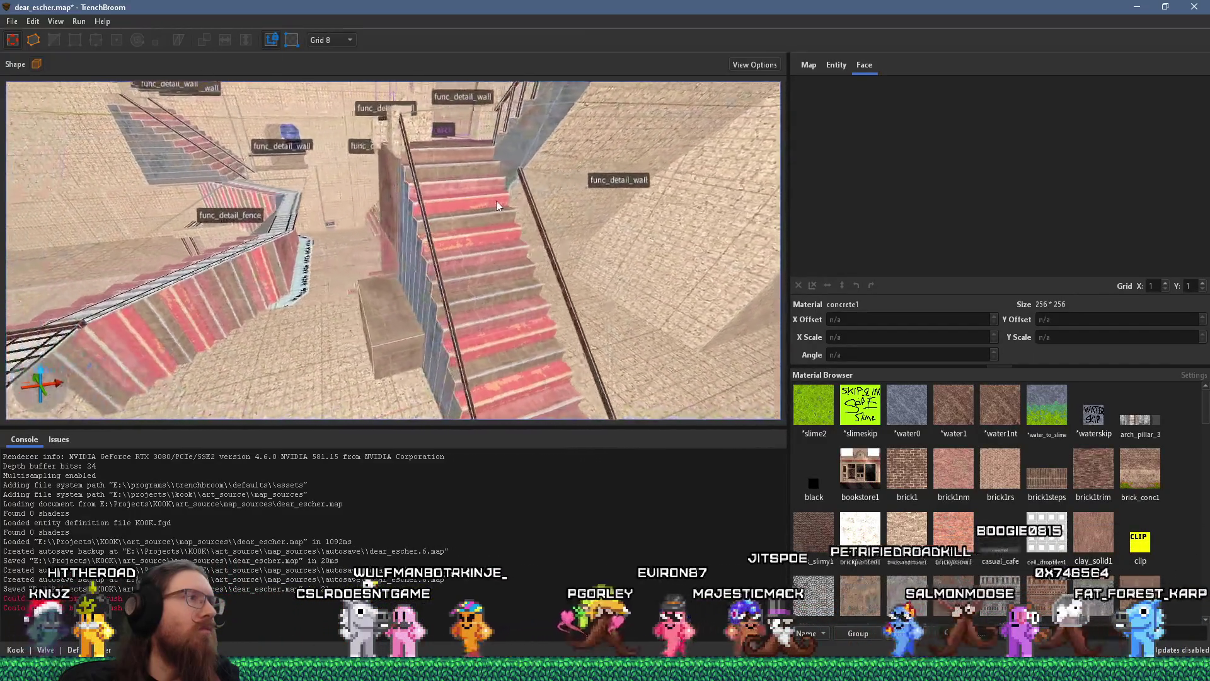
pyautogui.press('w')
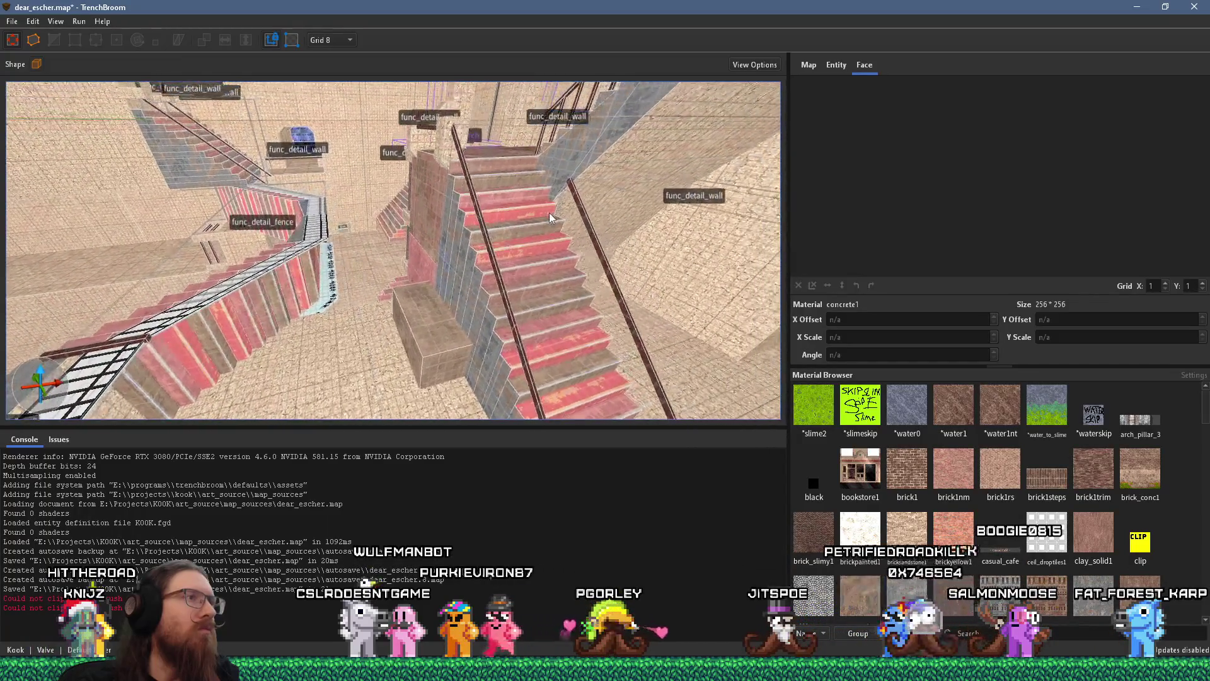
pyautogui.press('w')
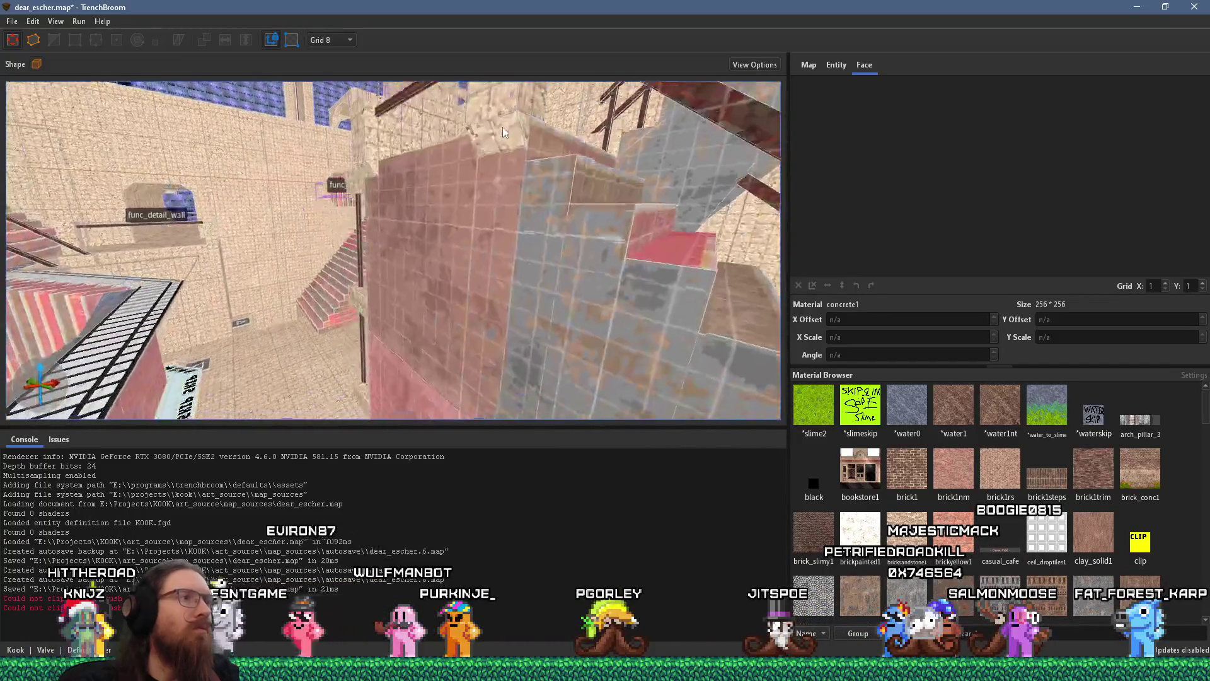
pyautogui.press('s')
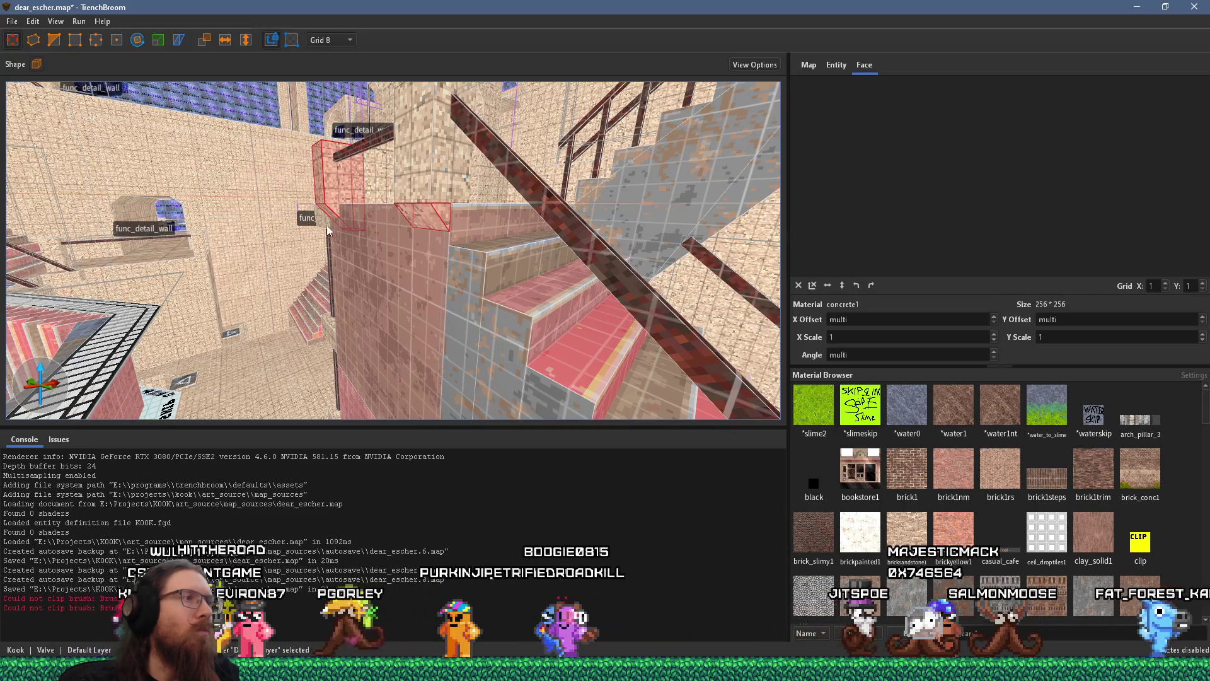
pyautogui.moveTo(333, 218); pyautogui.dragTo(326, 243)
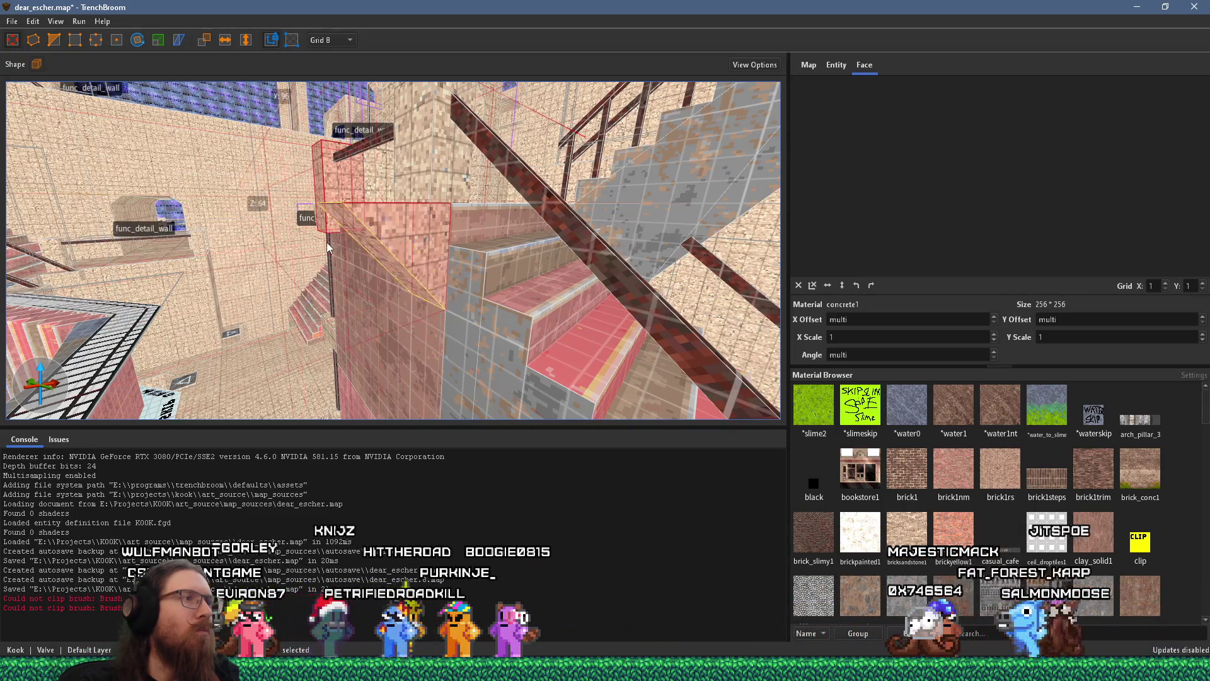
pyautogui.press('s')
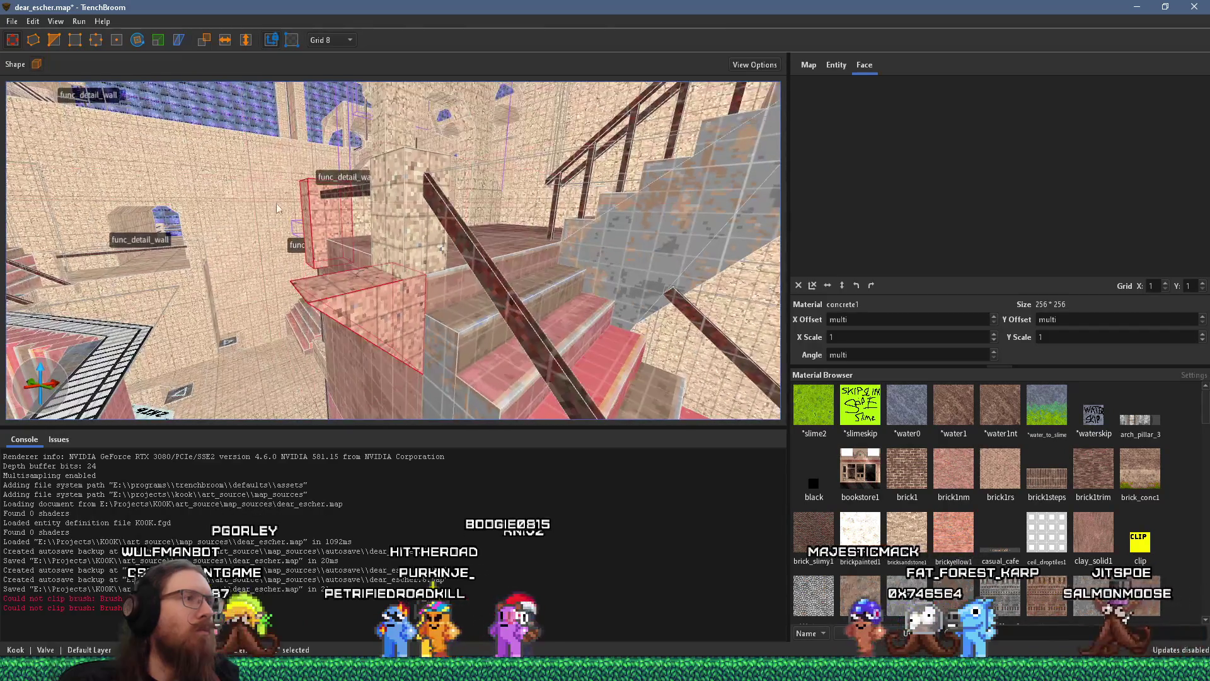
pyautogui.press('w')
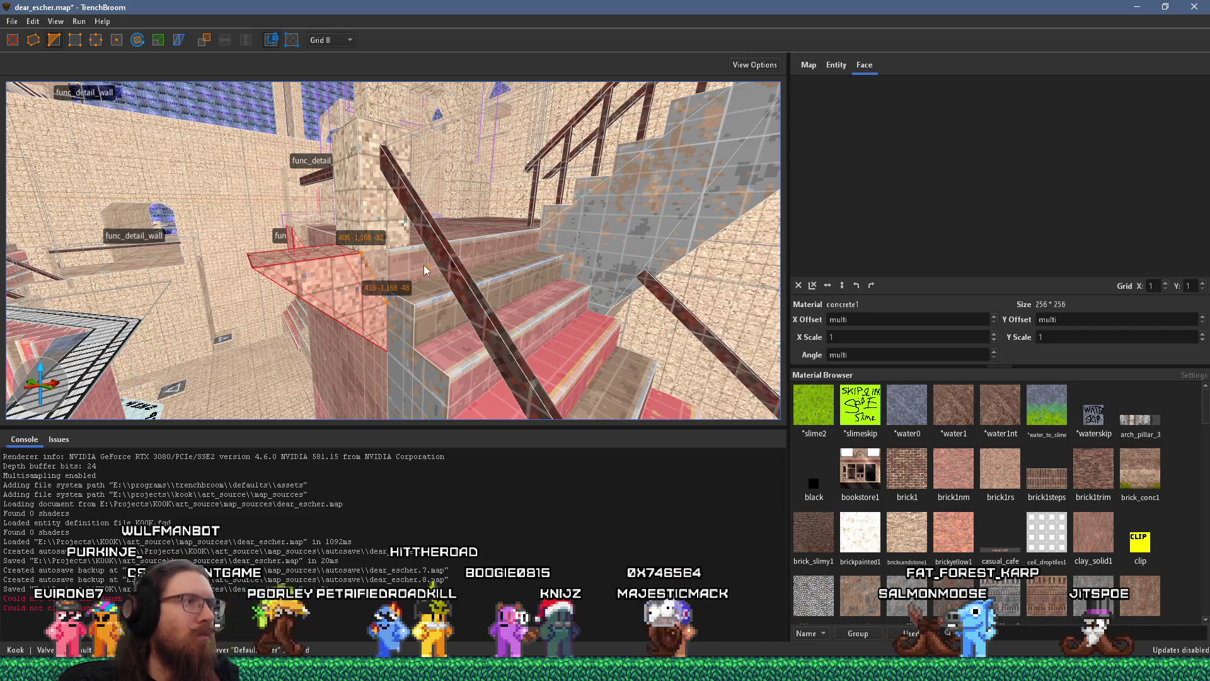
pyautogui.press('Escape')
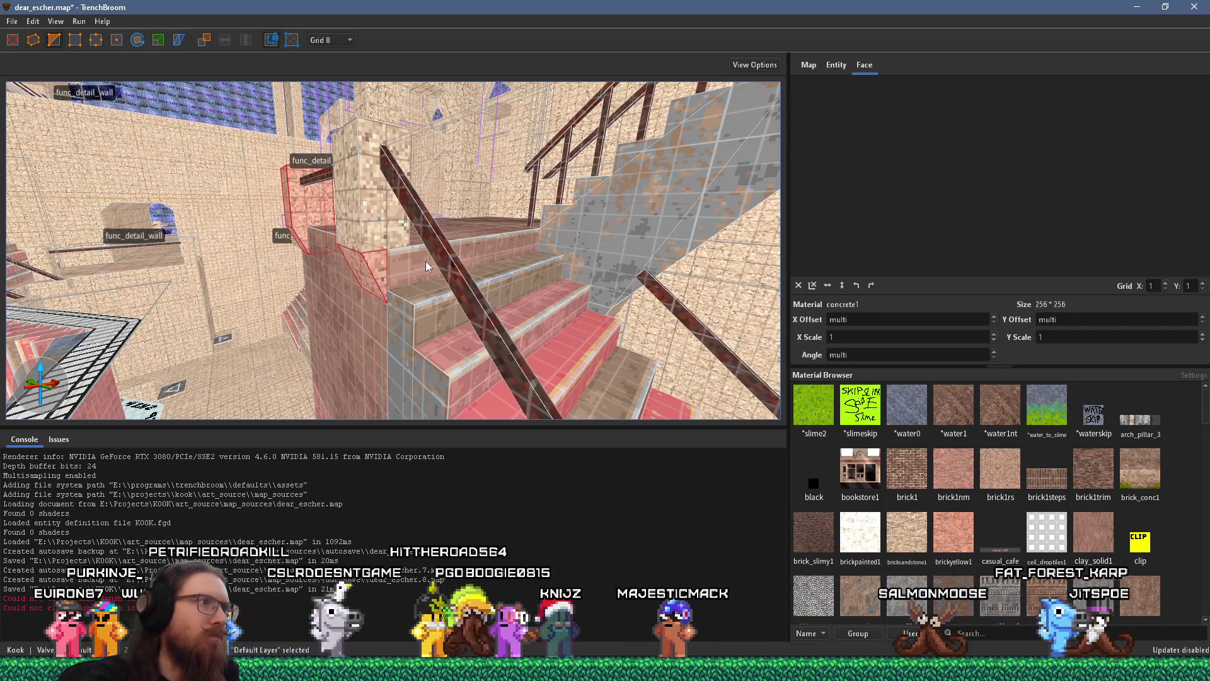
# Step: Fly through the stairwell to review the handrails, end posts and sloped top block, then open the File menu
pyautogui.press('s')
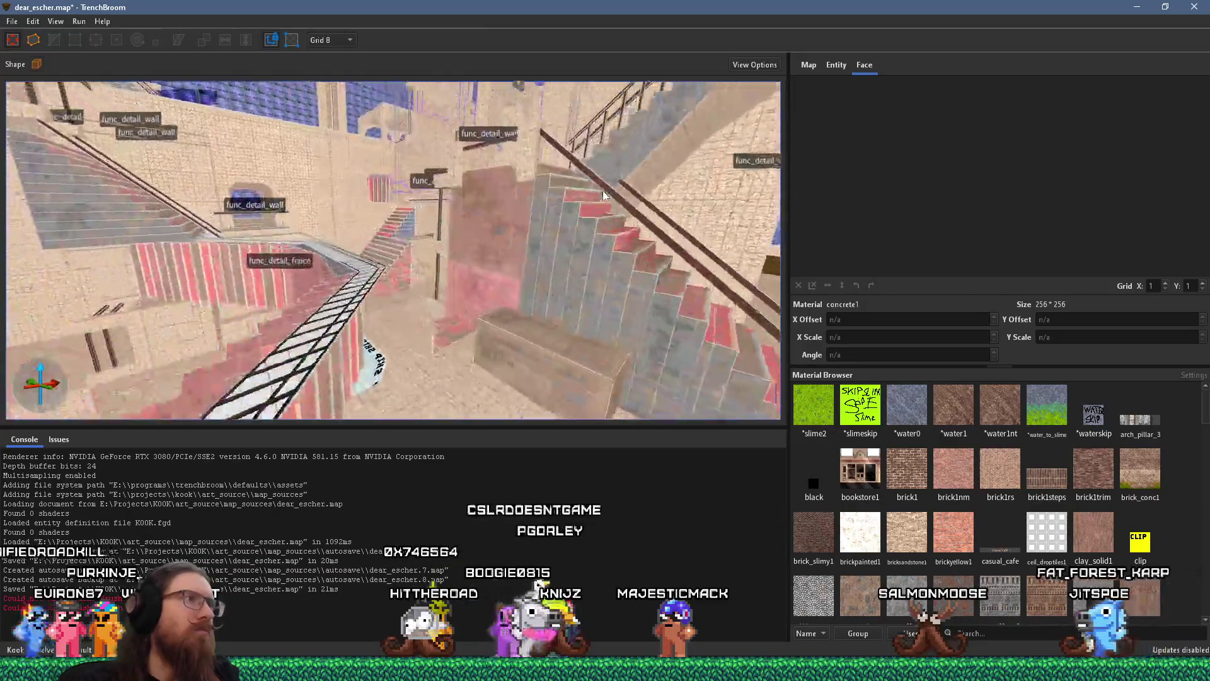
pyautogui.press('a')
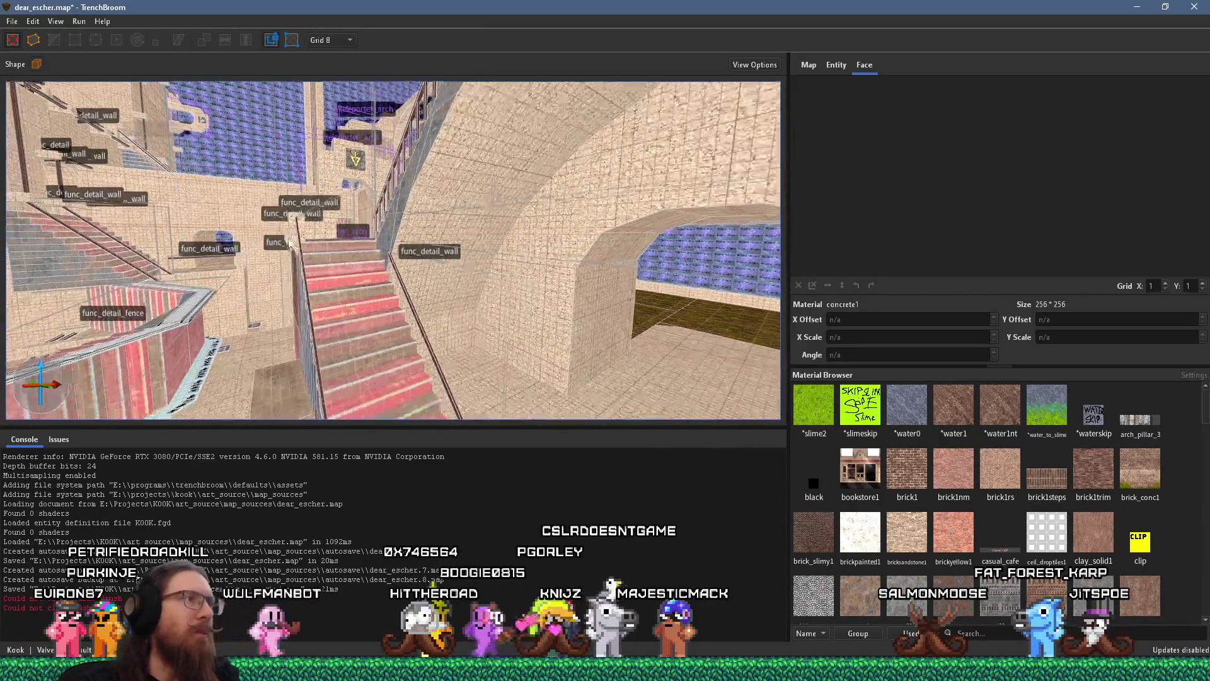
pyautogui.press('d')
pyautogui.press('s')
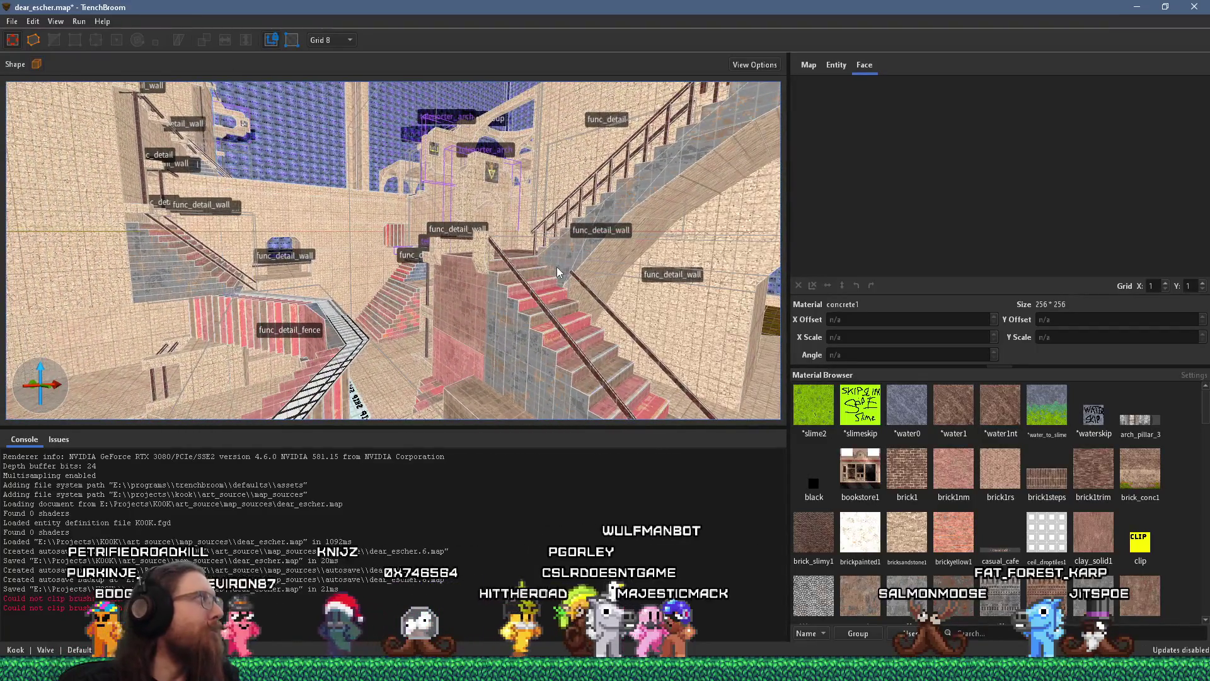
pyautogui.press('w')
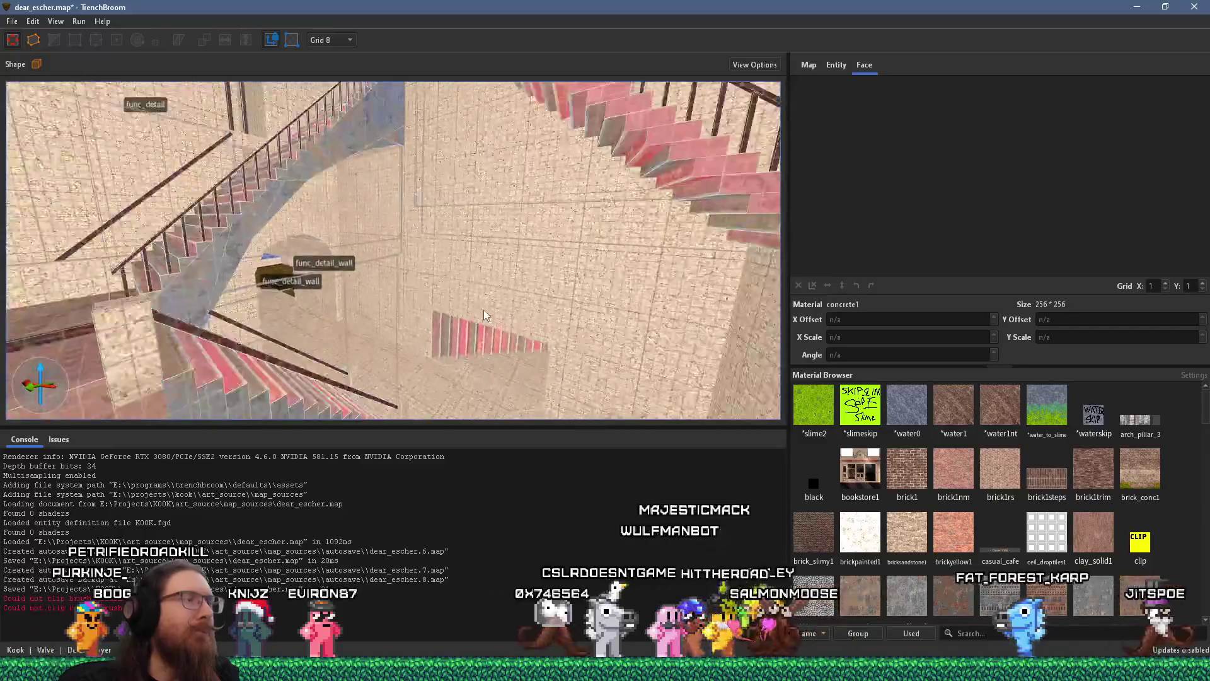
pyautogui.press('w')
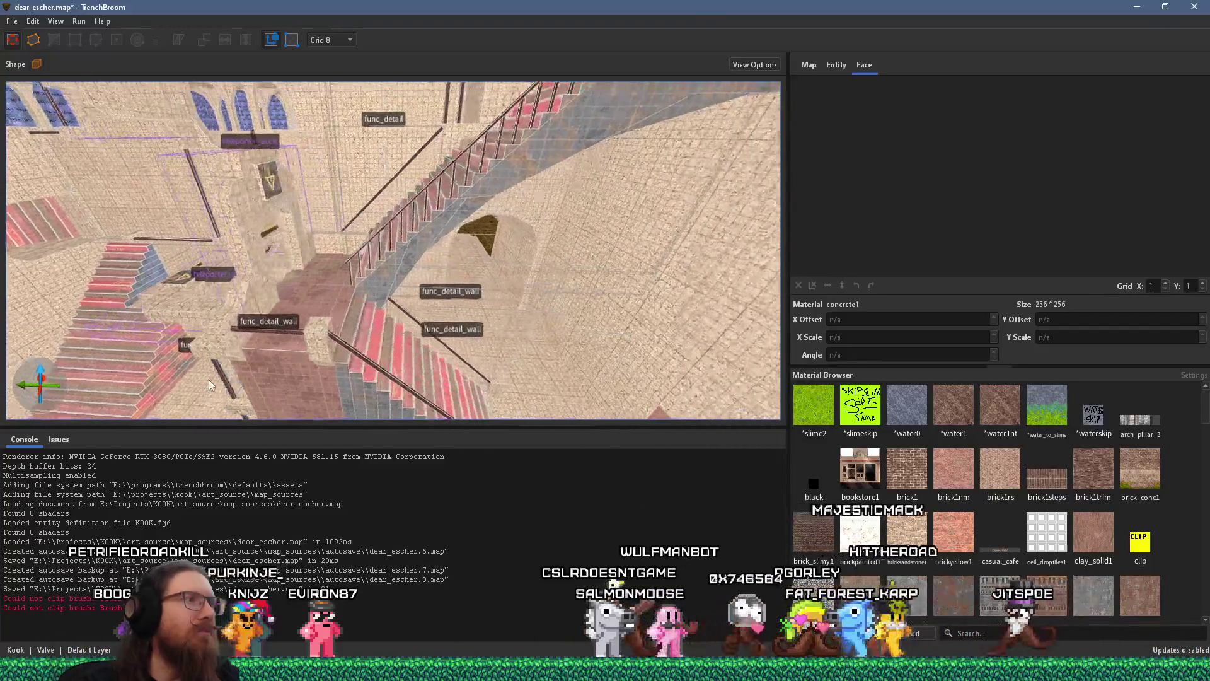
pyautogui.press('w')
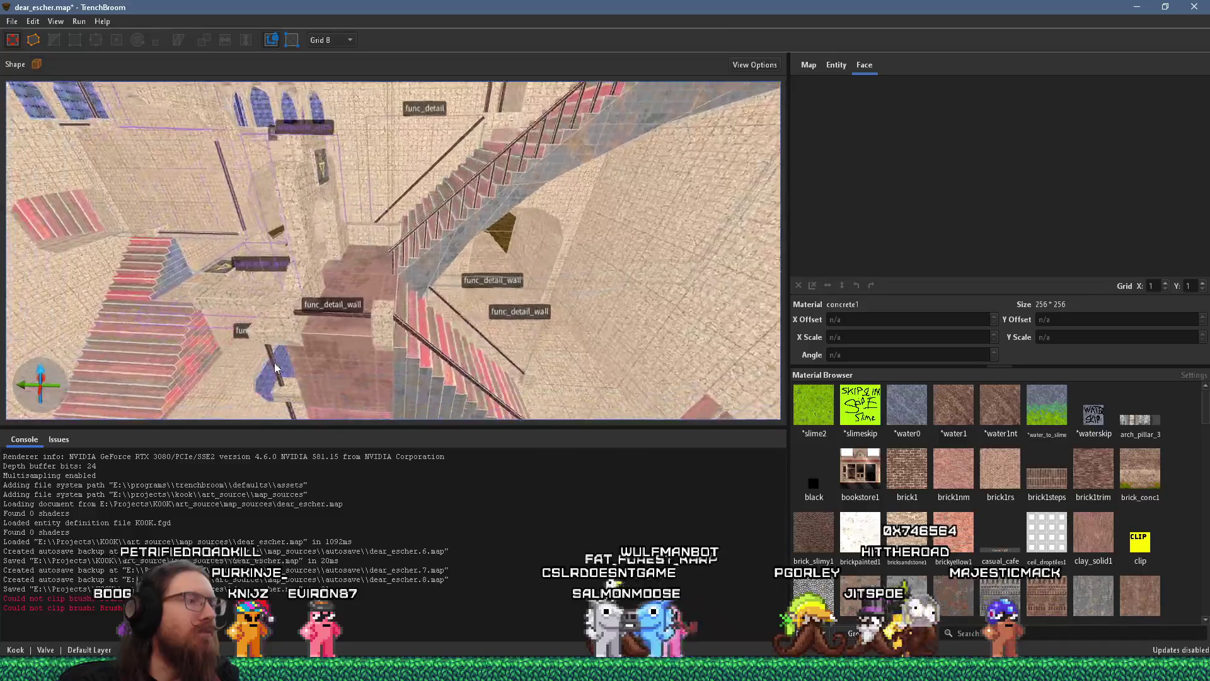
pyautogui.press('w')
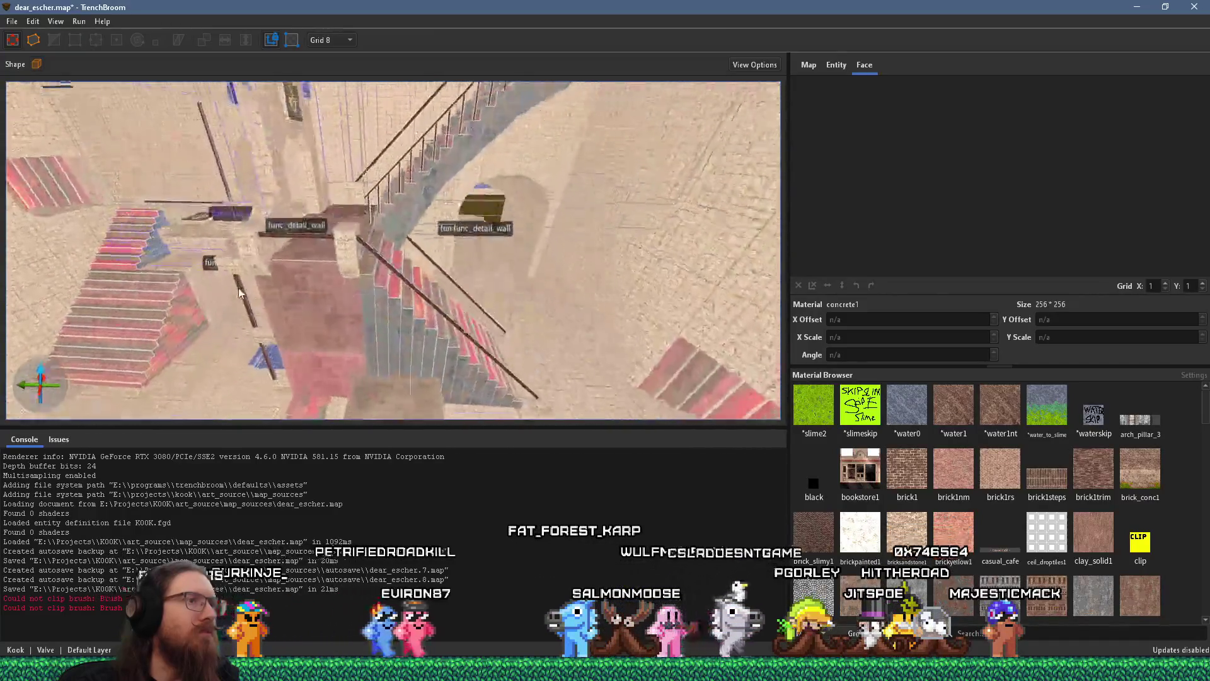
pyautogui.click(12, 21)
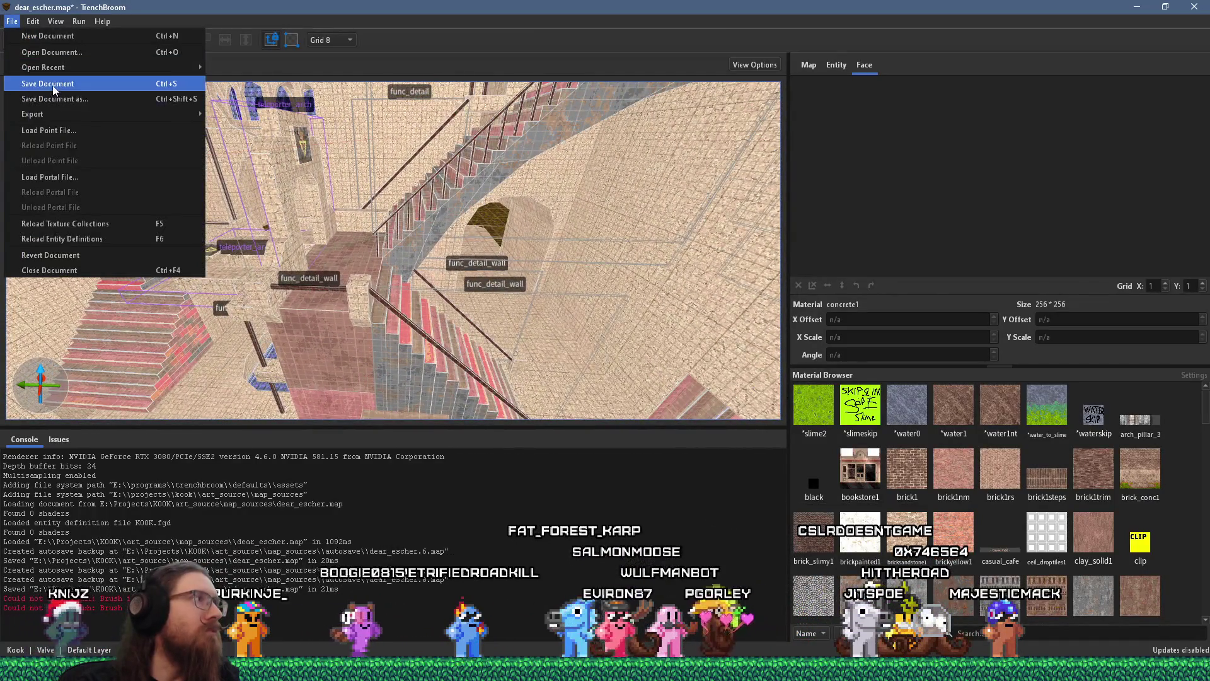
# Step: Save dear_escher.map and compile it with the qbsp profile, copying dear_escher.bsp to Godot's levels folder
pyautogui.click(38, 82)
pyautogui.click(79, 20)
pyautogui.click(85, 30)
pyautogui.click(770, 504)
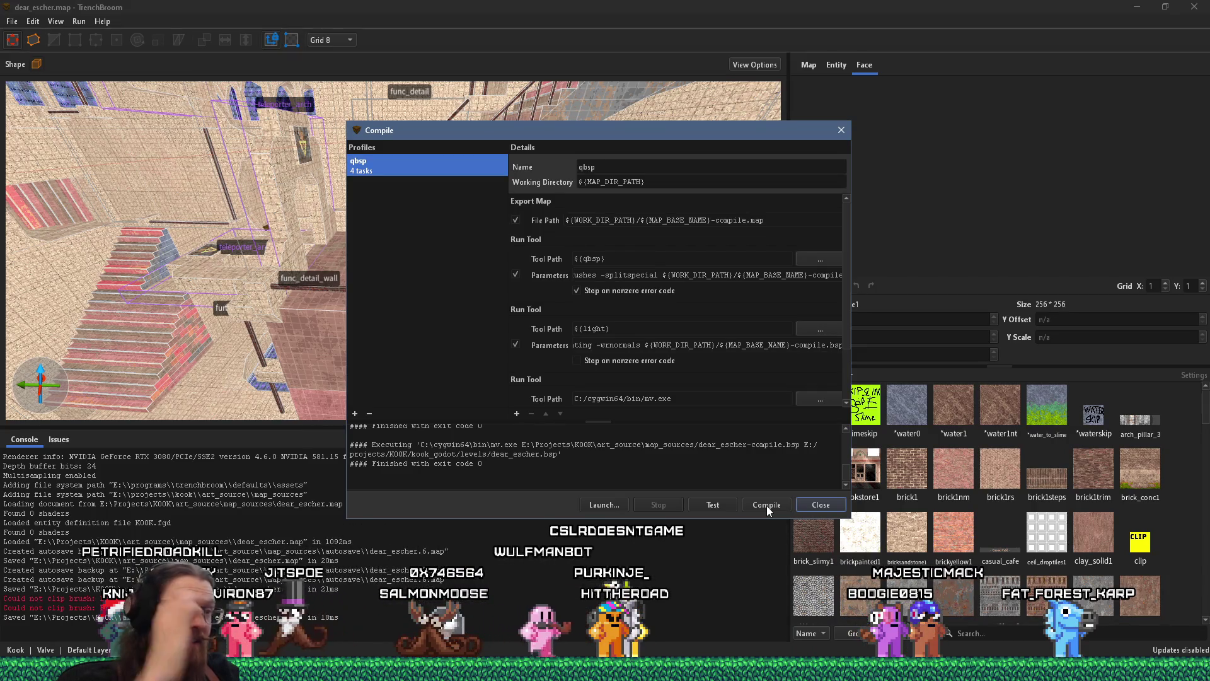
pyautogui.click(820, 504)
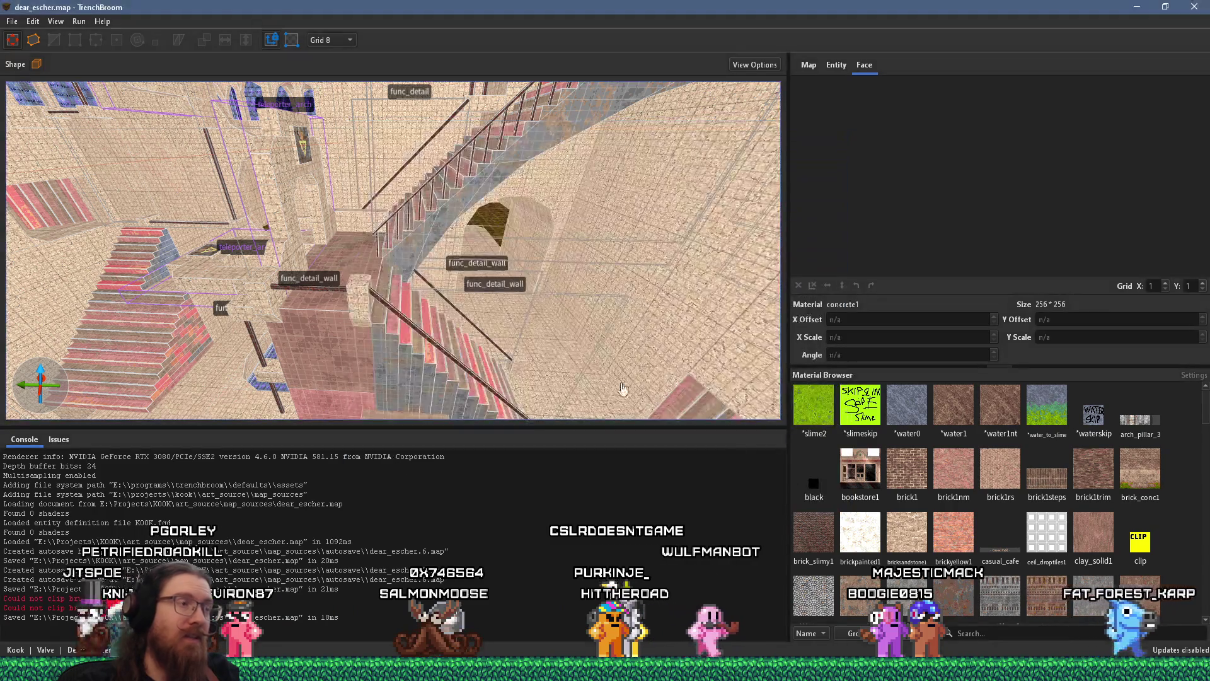
pyautogui.moveTo(559, 262)
pyautogui.mouseDown()
pyautogui.moveTo(467, 297)
pyautogui.moveTo(446, 260)
pyautogui.moveTo(451, 367)
pyautogui.mouseUp()
# Step: In Godot, duplicate TeleporterTriggerWithFX2 with Ctrl+D and rotate the copy 45°
pyautogui.hotkey('alt', 'Tab')
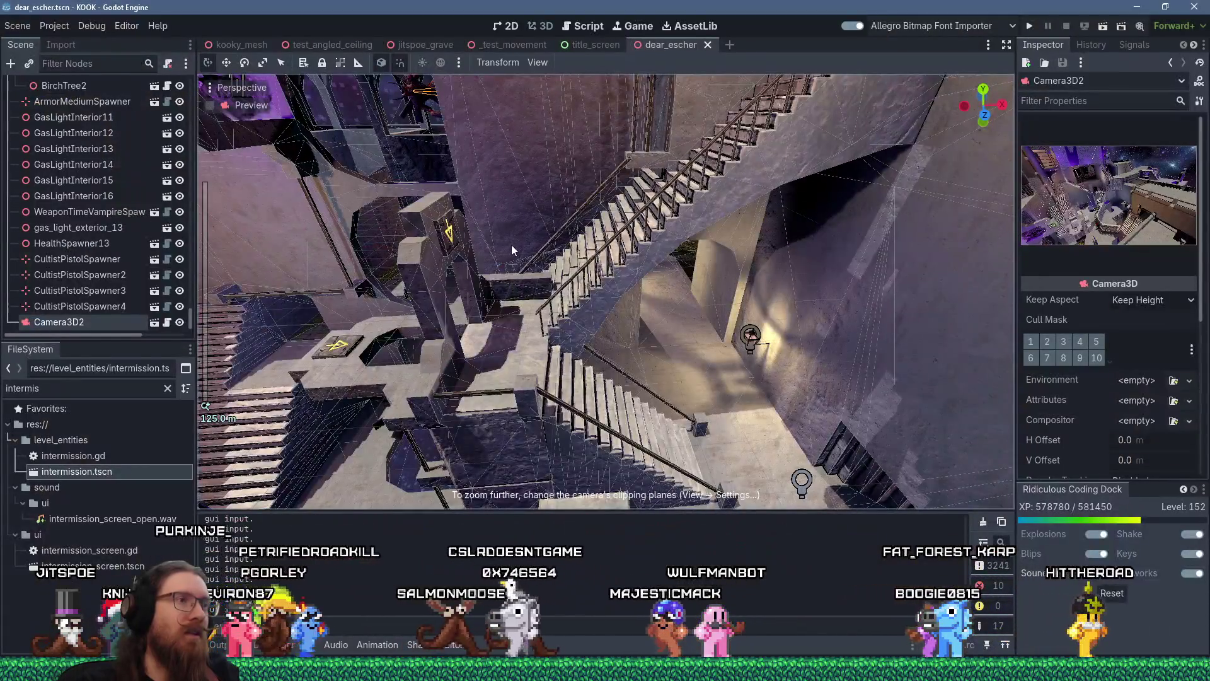
pyautogui.moveTo(511, 250); pyautogui.dragTo(512, 250)
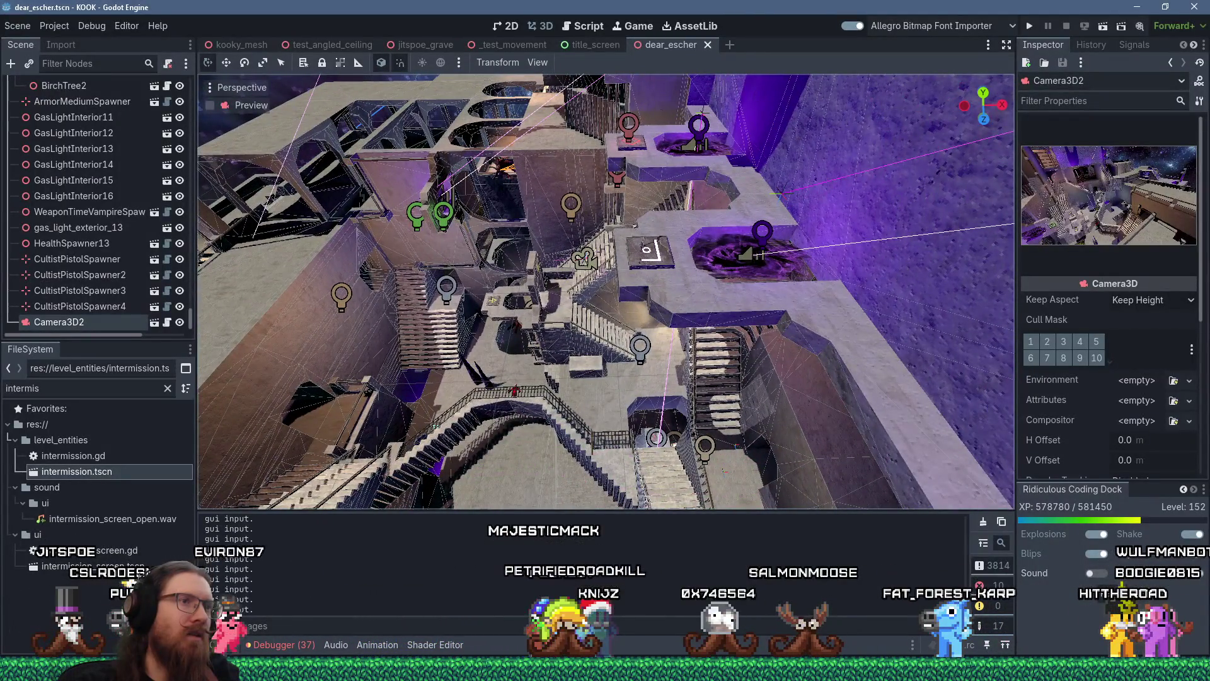
pyautogui.click(764, 260)
pyautogui.moveTo(764, 259); pyautogui.dragTo(764, 259)
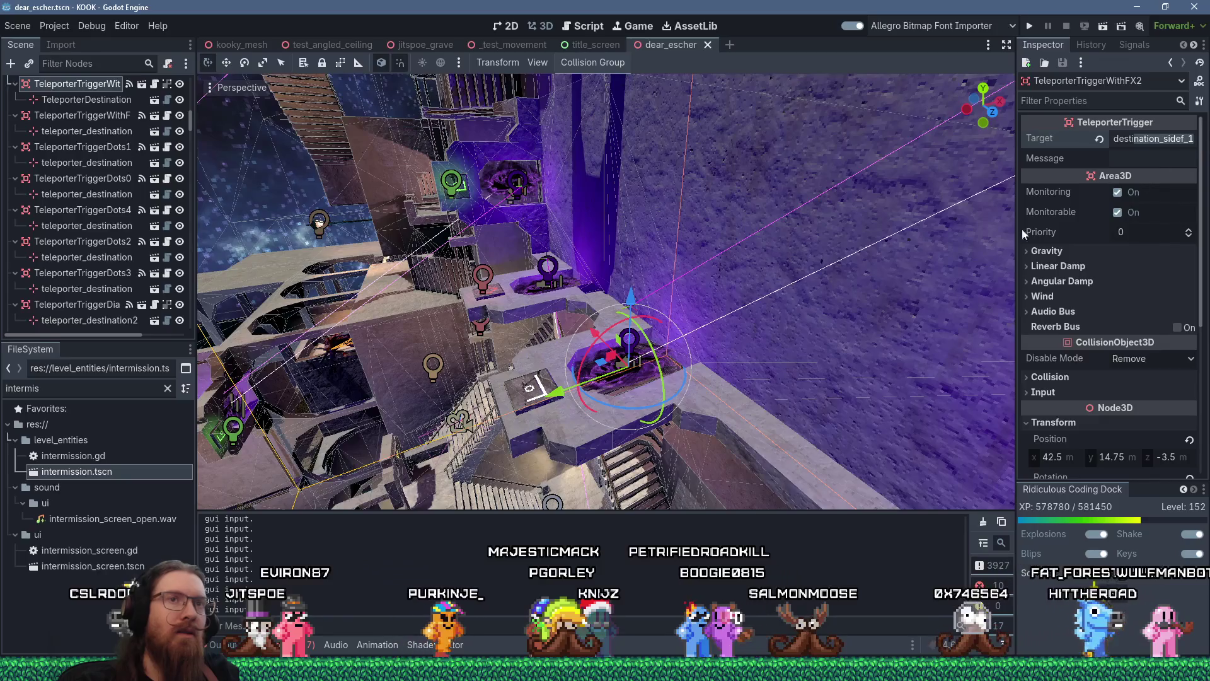
pyautogui.moveTo(692, 351); pyautogui.dragTo(691, 350)
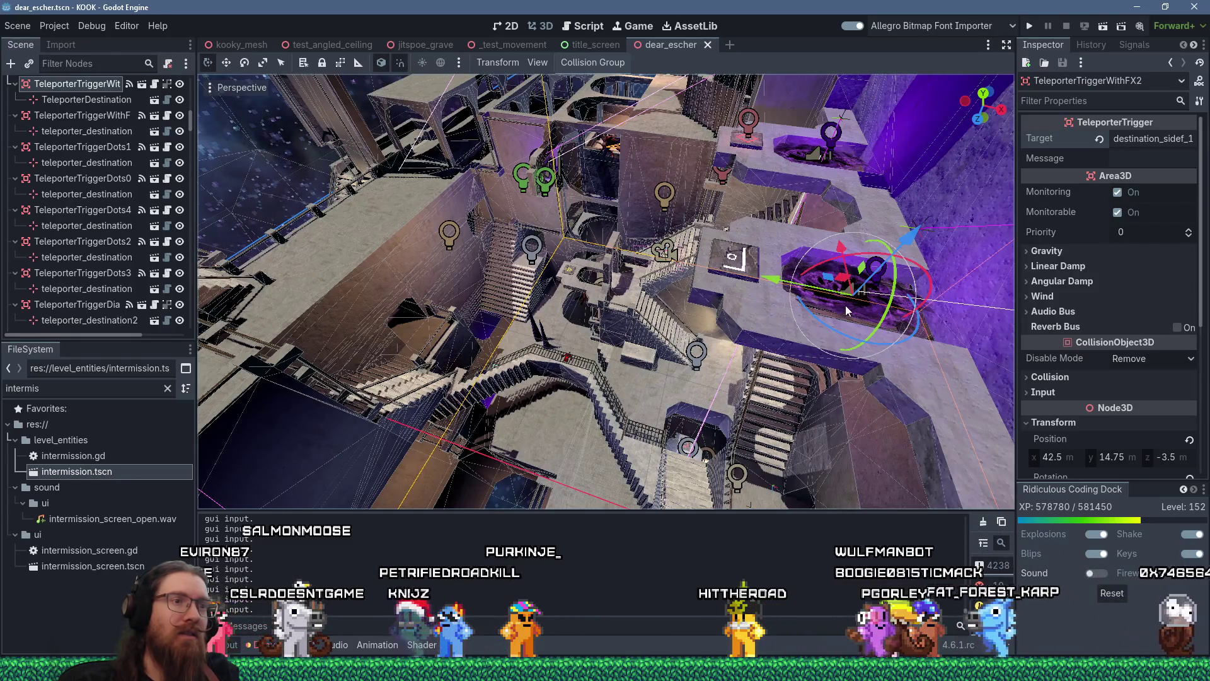
pyautogui.moveTo(845, 305); pyautogui.dragTo(830, 323)
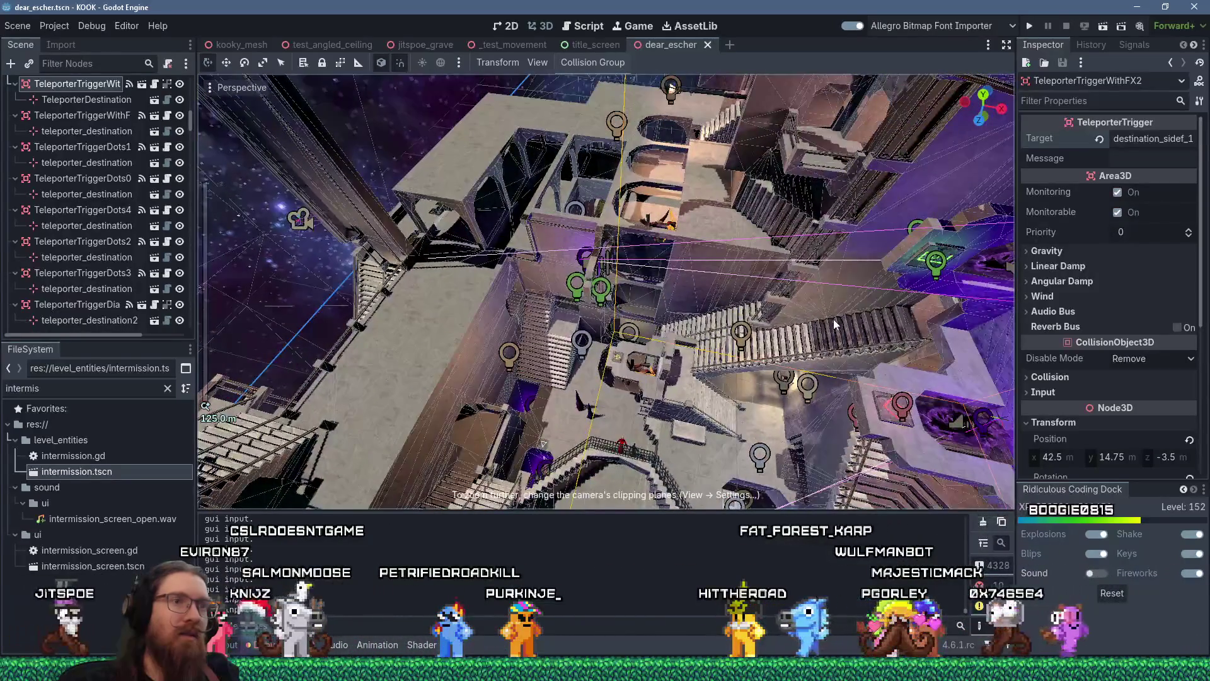
pyautogui.scroll(5, 818, 300)
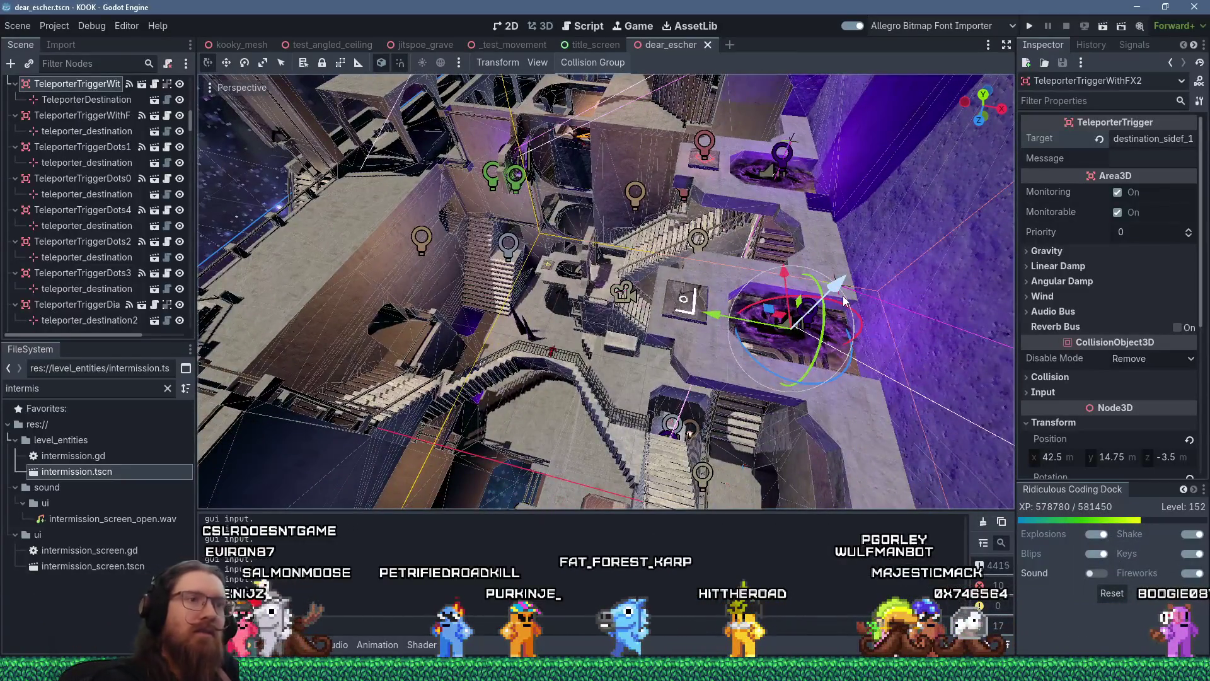
pyautogui.hotkey('ctrl', 'd')
pyautogui.moveTo(723, 320)
pyautogui.mouseDown()
pyautogui.moveTo(630, 271)
pyautogui.moveTo(548, 283)
pyautogui.moveTo(628, 354)
pyautogui.moveTo(517, 290)
pyautogui.mouseUp()
# Step: Change the copied teleporter's Target in the Inspector to destination_yellowtri
pyautogui.scroll(5, 630, 356)
pyautogui.scroll(-5, 648, 365)
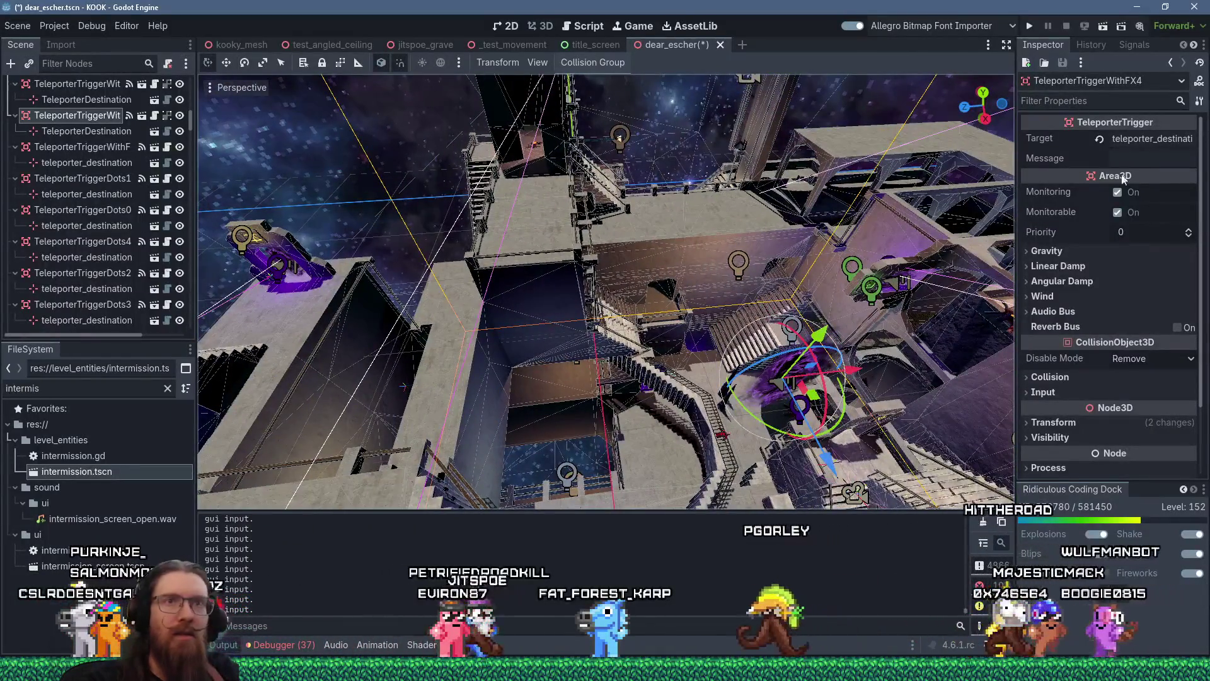
pyautogui.click(1179, 139)
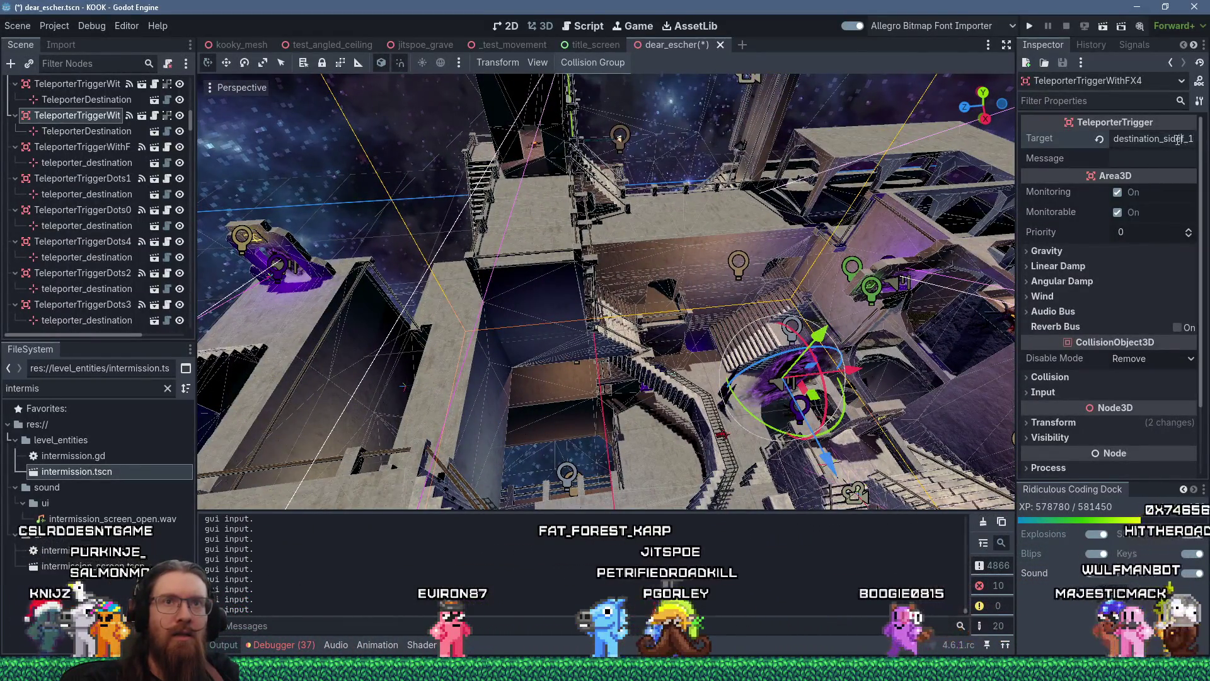
pyautogui.press('BackSpace')
pyautogui.press('BackSpace')
pyautogui.press('BackSpace')
pyautogui.write('yellowtri')
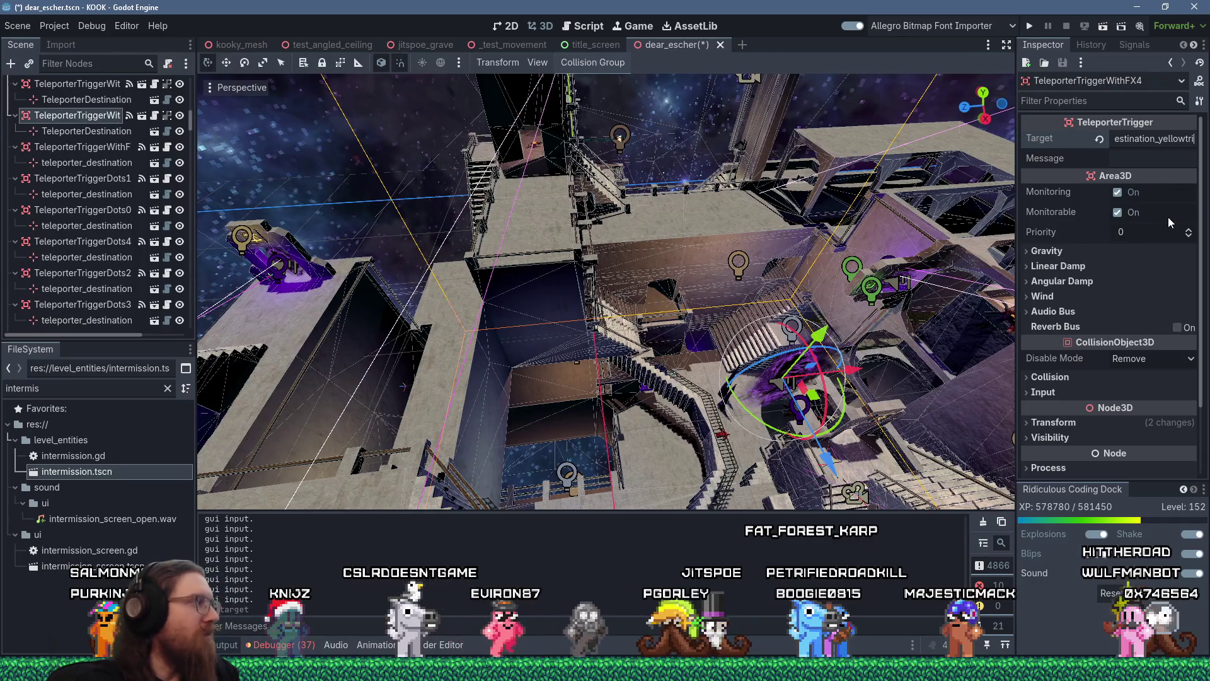
# Step: Lower the copied trigger and slide it into the purple doorway beside the stairs
pyautogui.moveTo(903, 393)
pyautogui.mouseDown()
pyautogui.moveTo(937, 374)
pyautogui.moveTo(857, 404)
pyautogui.moveTo(694, 345)
pyautogui.mouseUp()
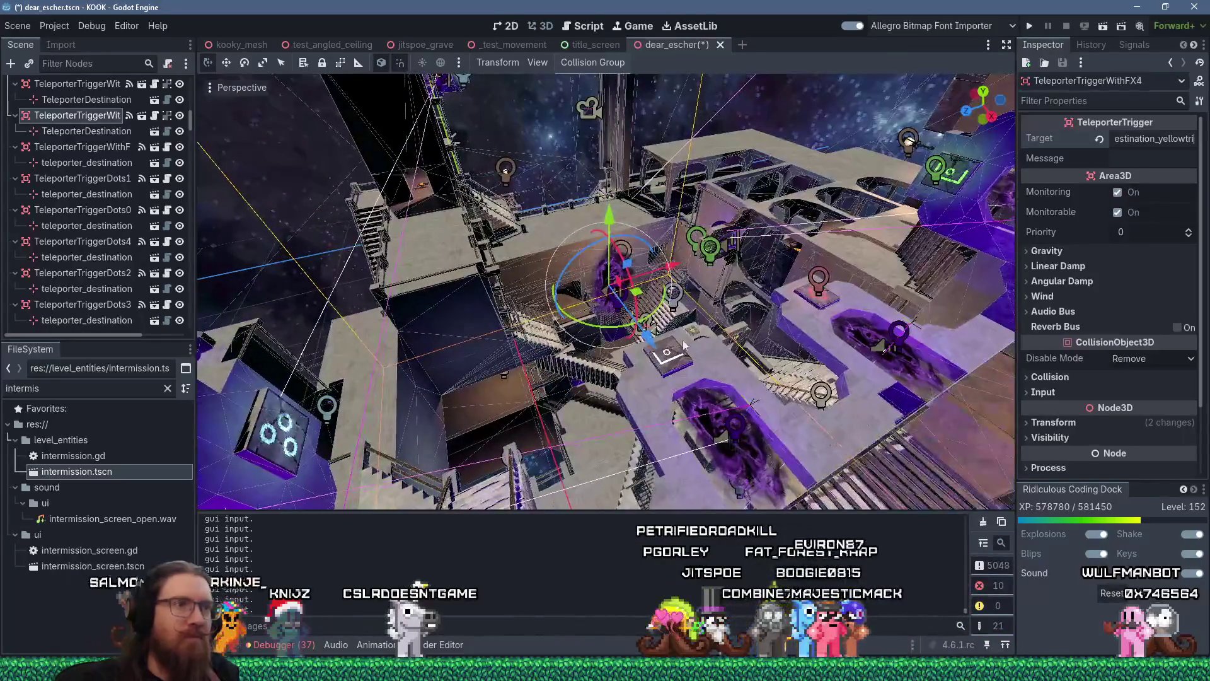
pyautogui.moveTo(630, 321); pyautogui.dragTo(599, 337)
pyautogui.moveTo(462, 365)
pyautogui.mouseDown()
pyautogui.moveTo(514, 277)
pyautogui.moveTo(557, 252)
pyautogui.moveTo(571, 387)
pyautogui.mouseUp()
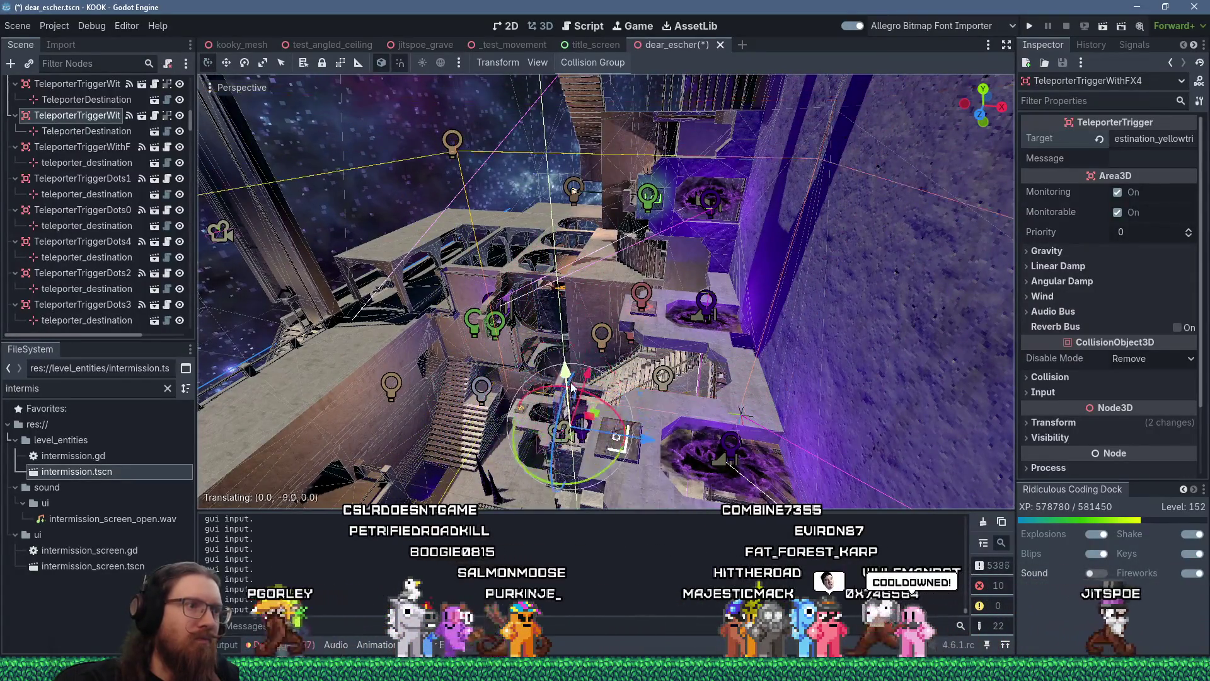
pyautogui.scroll(5, 572, 384)
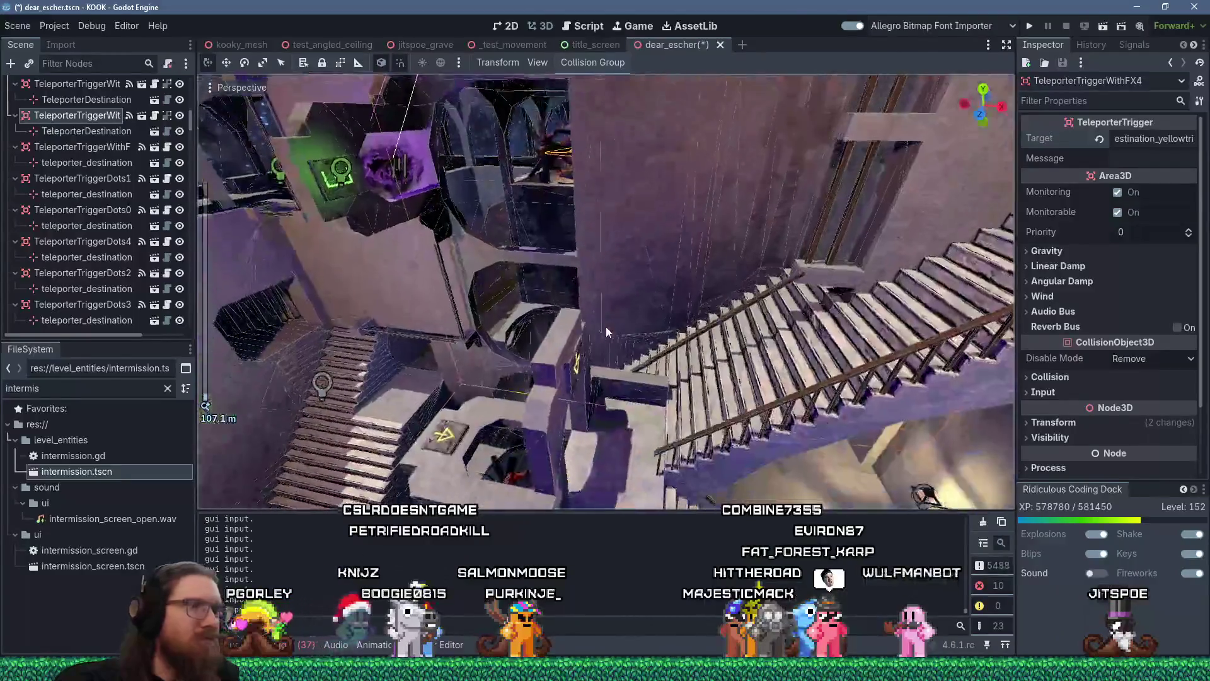
pyautogui.press('f')
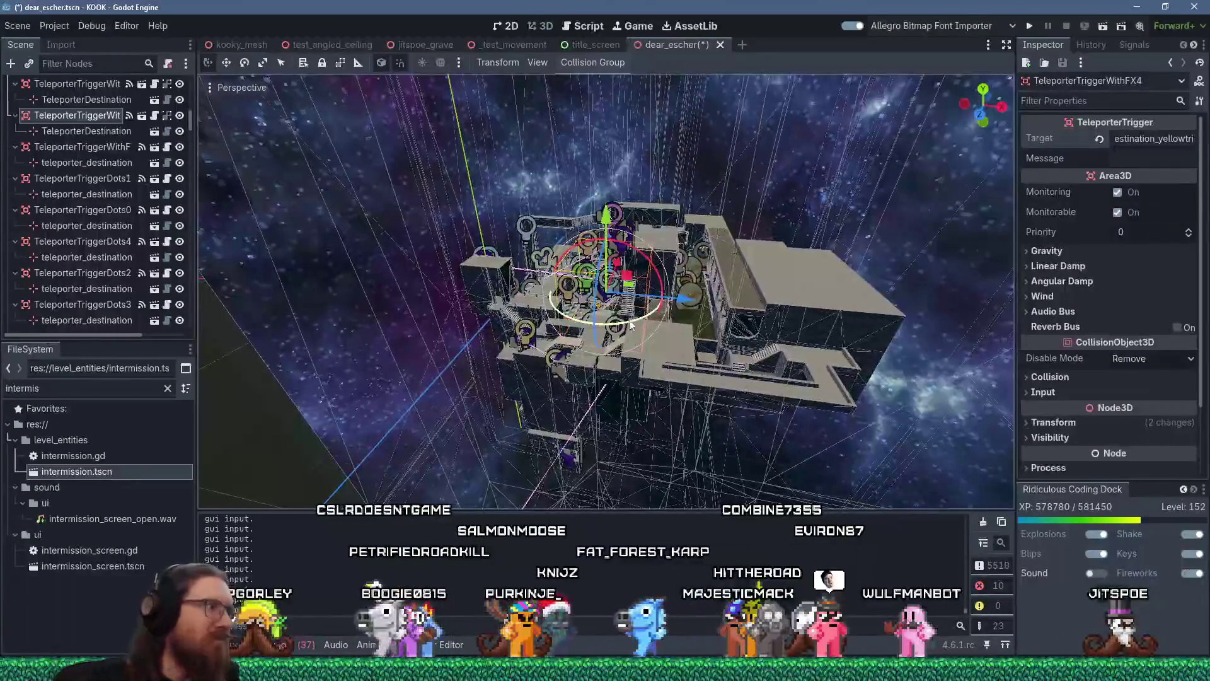
pyautogui.scroll(5, 651, 261)
pyautogui.scroll(4, 650, 262)
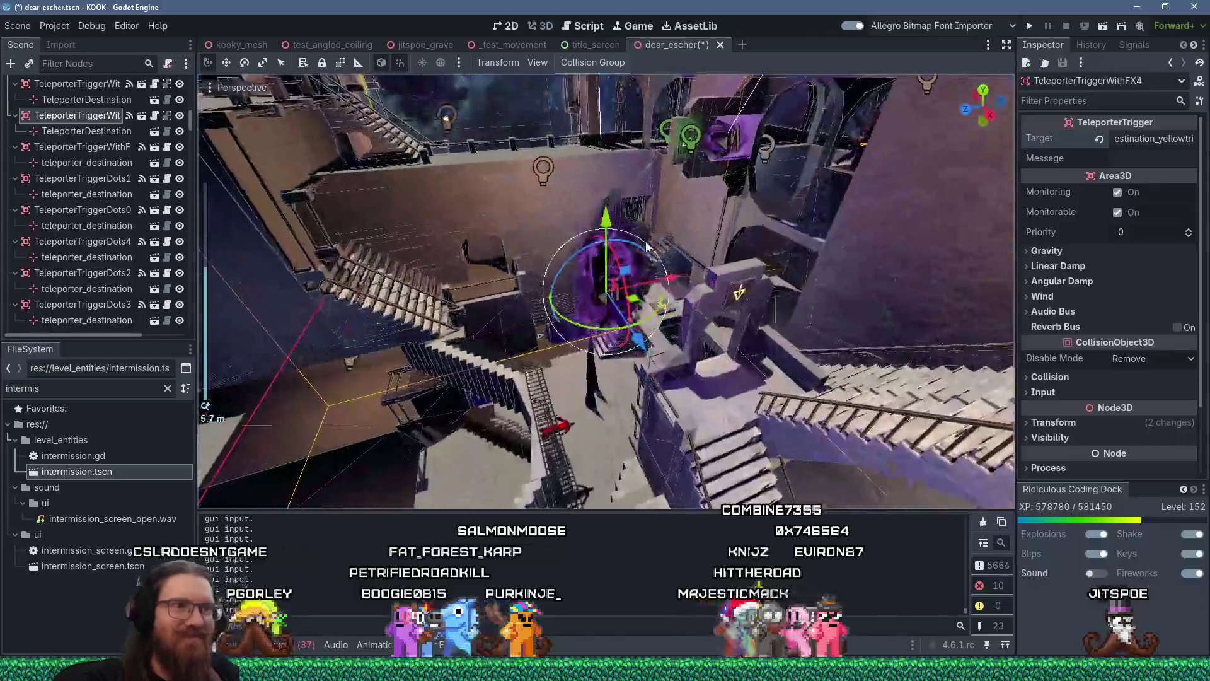
pyautogui.moveTo(781, 271)
pyautogui.mouseDown()
pyautogui.moveTo(806, 280)
pyautogui.moveTo(750, 341)
pyautogui.mouseUp()
pyautogui.moveTo(791, 455); pyautogui.dragTo(744, 402)
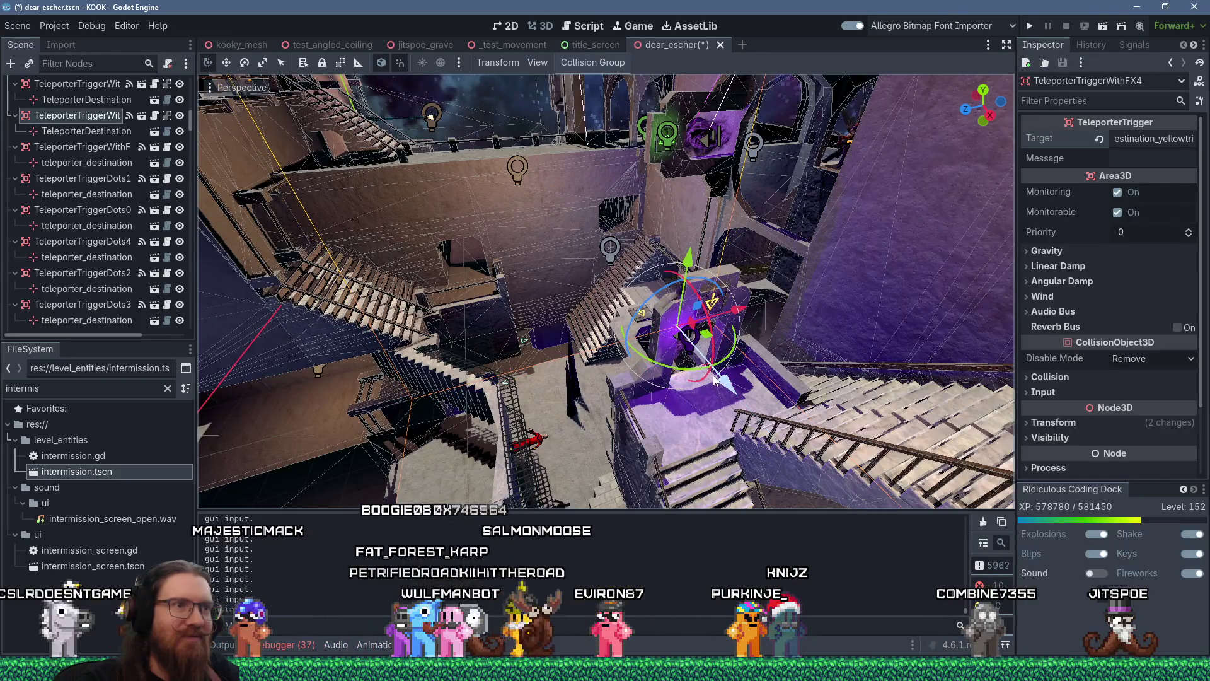
pyautogui.scroll(5, 716, 378)
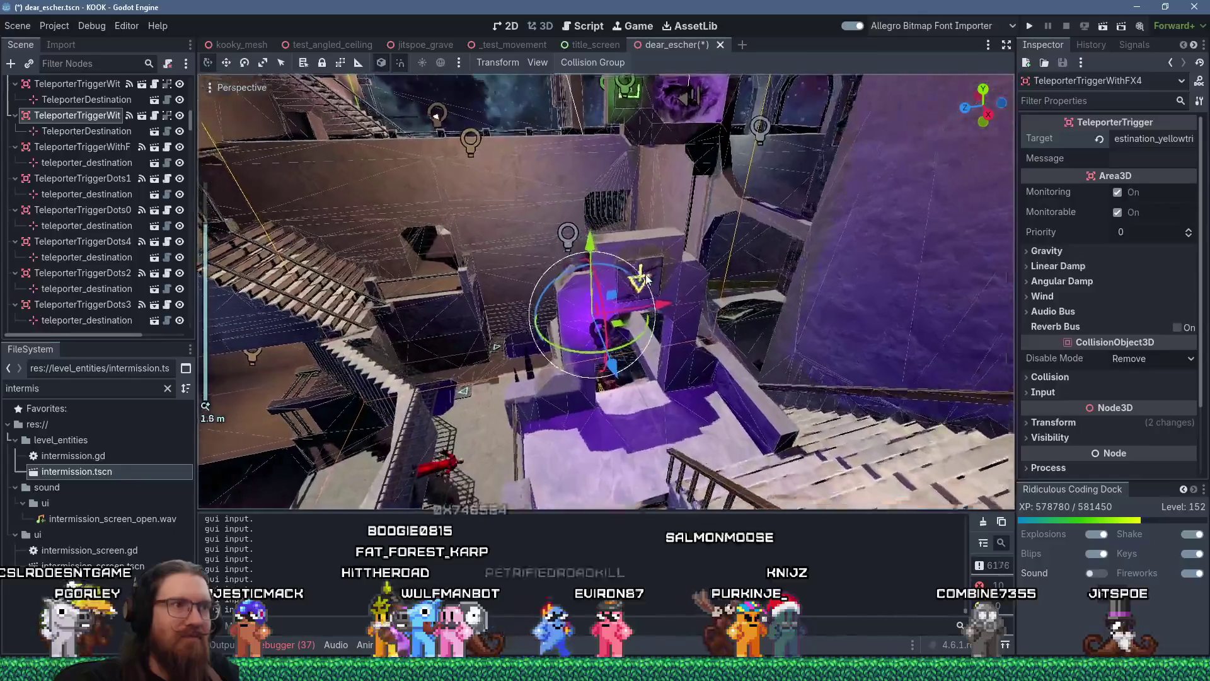
pyautogui.scroll(-5, 644, 278)
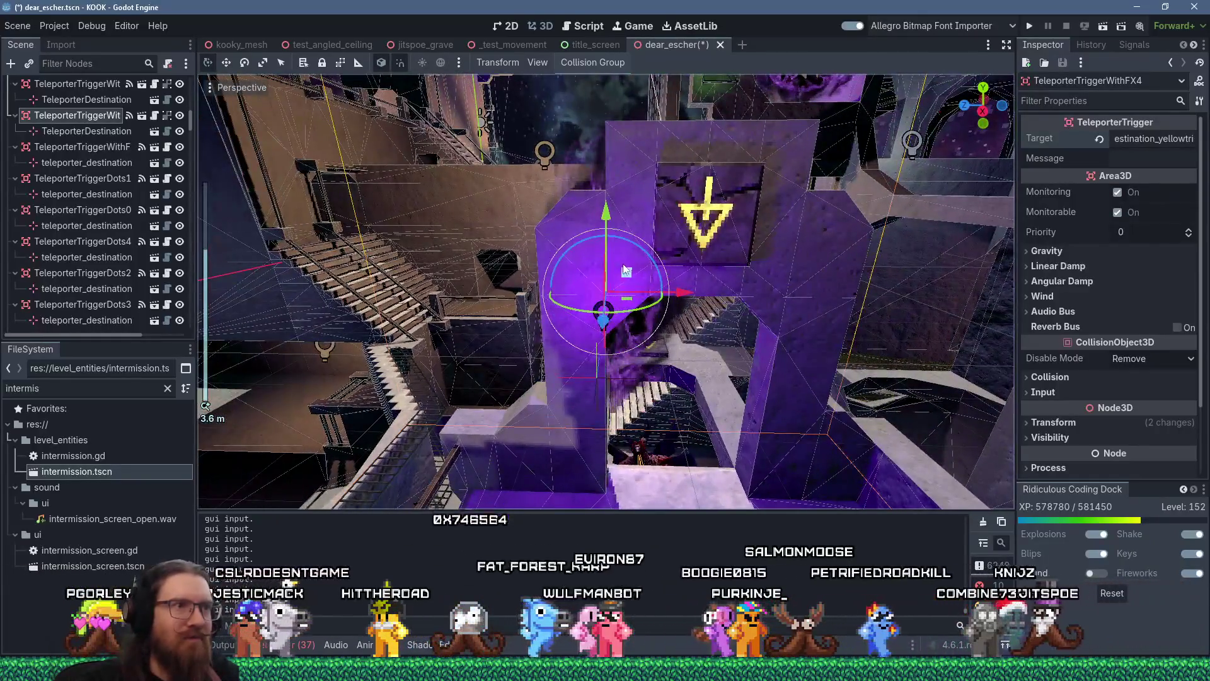
pyautogui.moveTo(625, 270); pyautogui.dragTo(691, 457)
pyautogui.moveTo(742, 373); pyautogui.dragTo(816, 418)
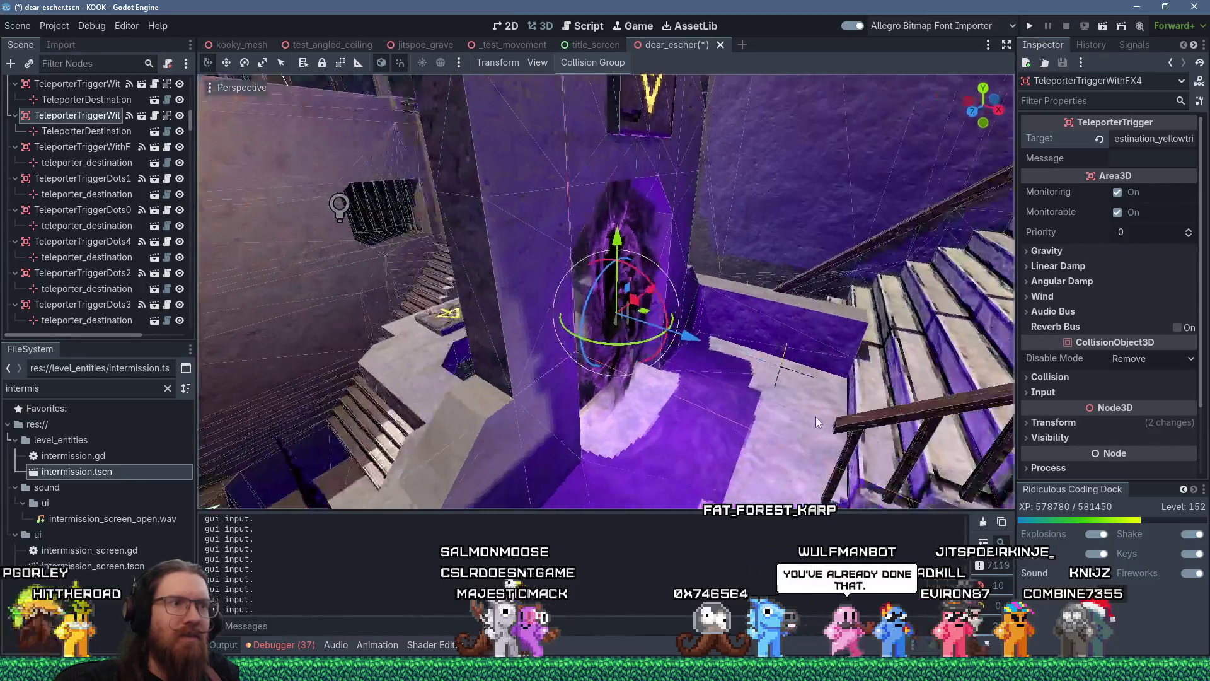
# Step: Reselect the relocated trigger and select its TeleporterDestination marker
pyautogui.click(778, 368)
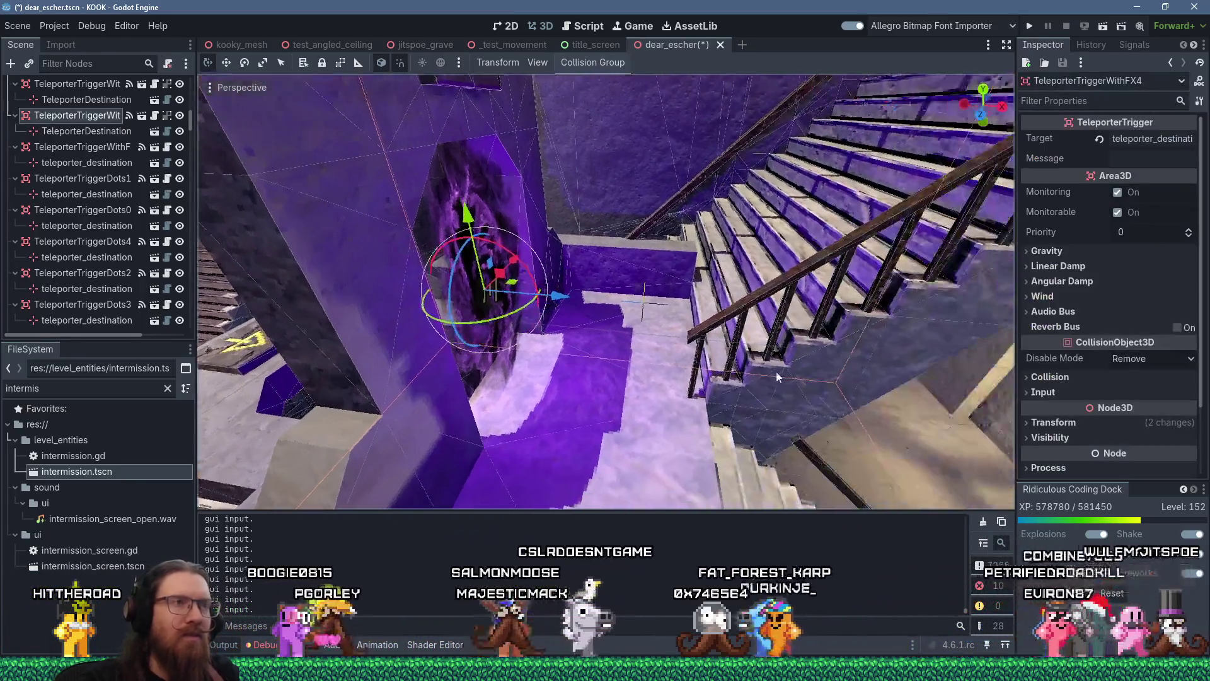
pyautogui.moveTo(776, 372); pyautogui.dragTo(638, 313)
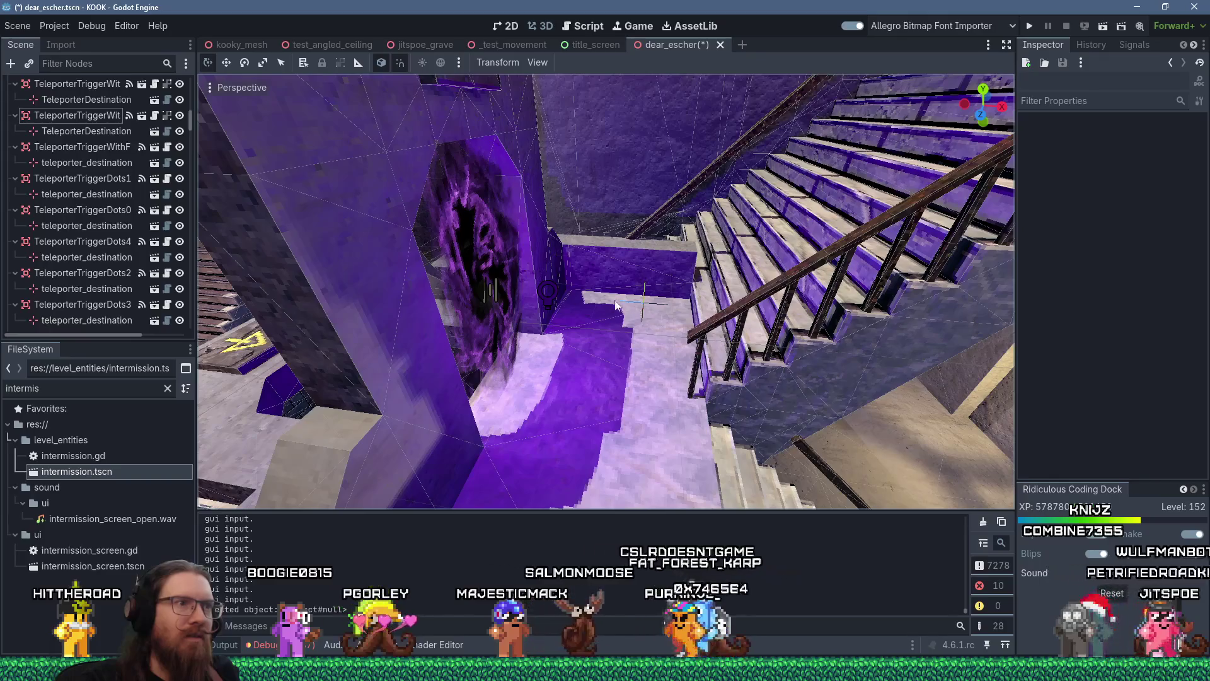
pyautogui.click(503, 291)
pyautogui.click(104, 131)
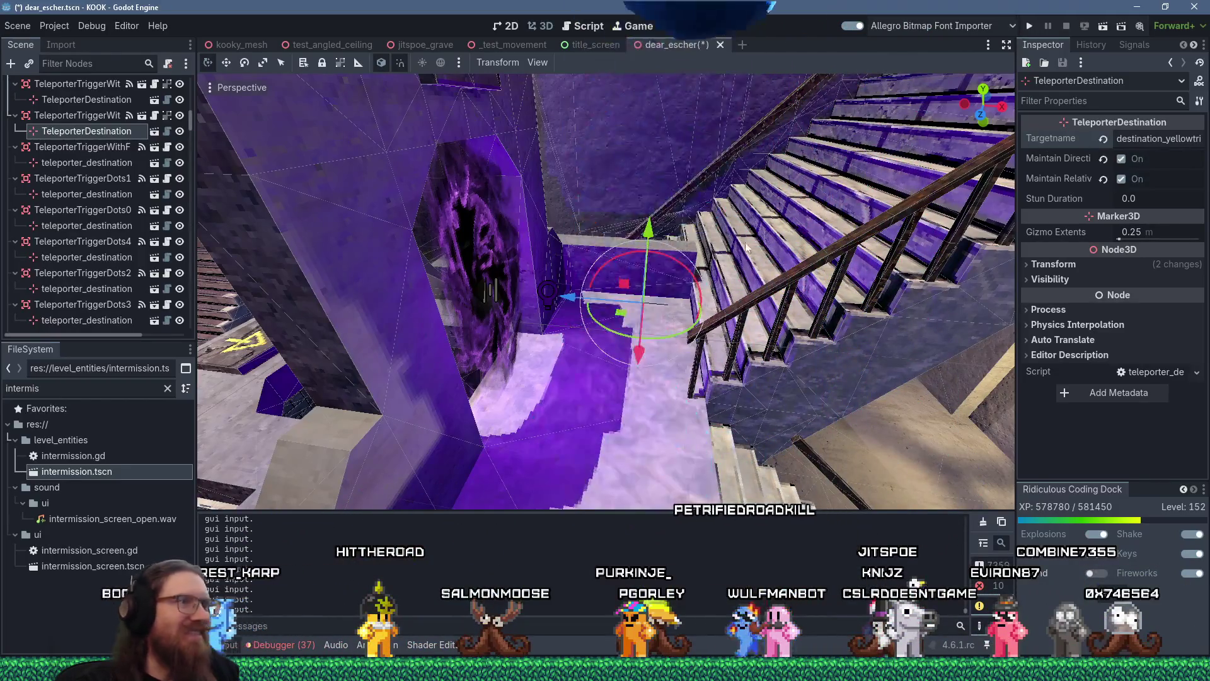
# Step: Reselect the FX4 portal trigger and duplicate it as TeleporterTriggerWithFX5
pyautogui.scroll(-4, 588, 244)
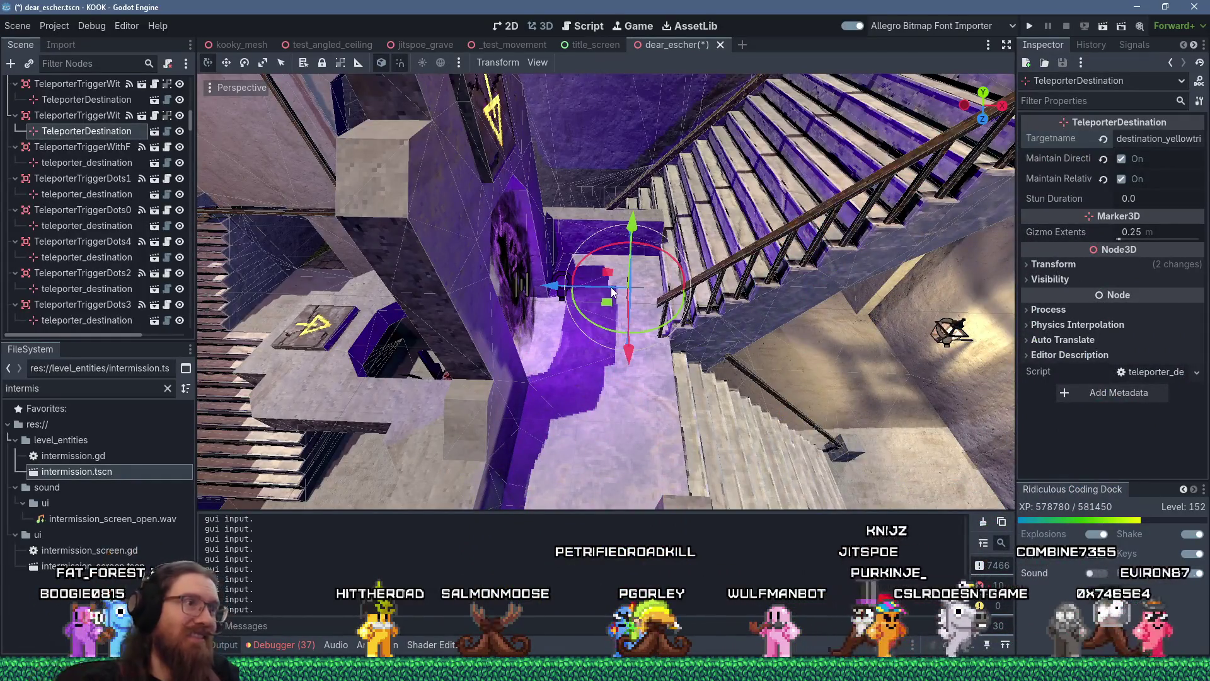
pyautogui.click(504, 259)
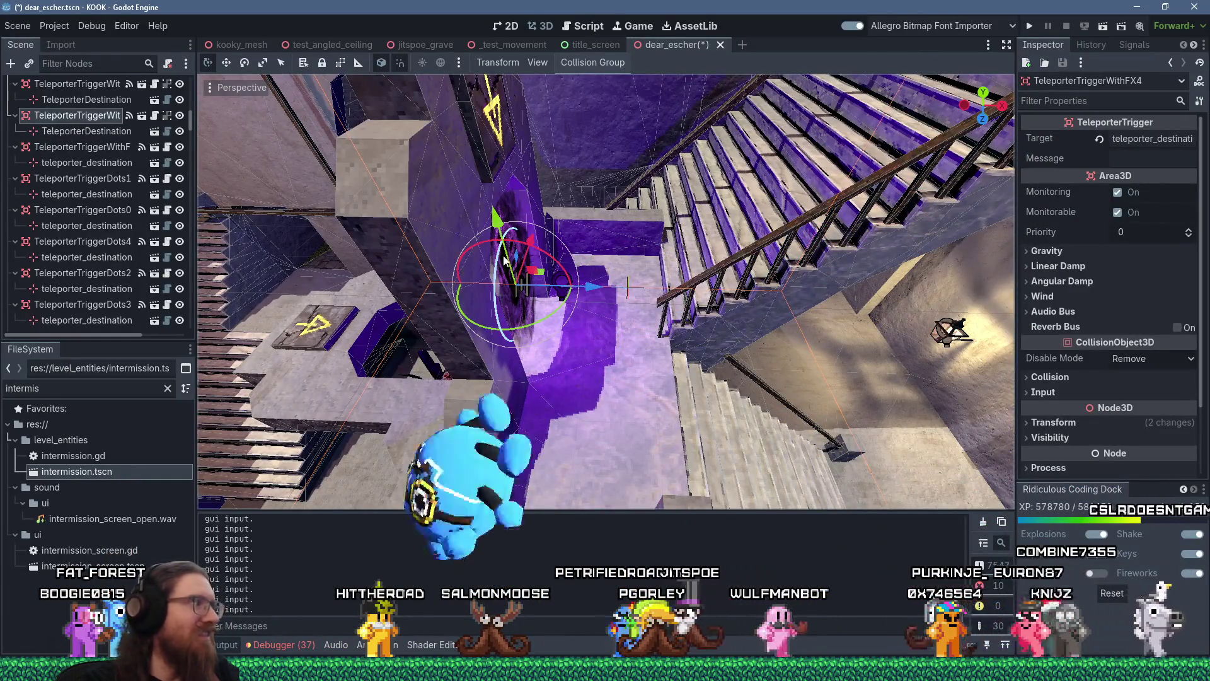
pyautogui.scroll(-4, 539, 259)
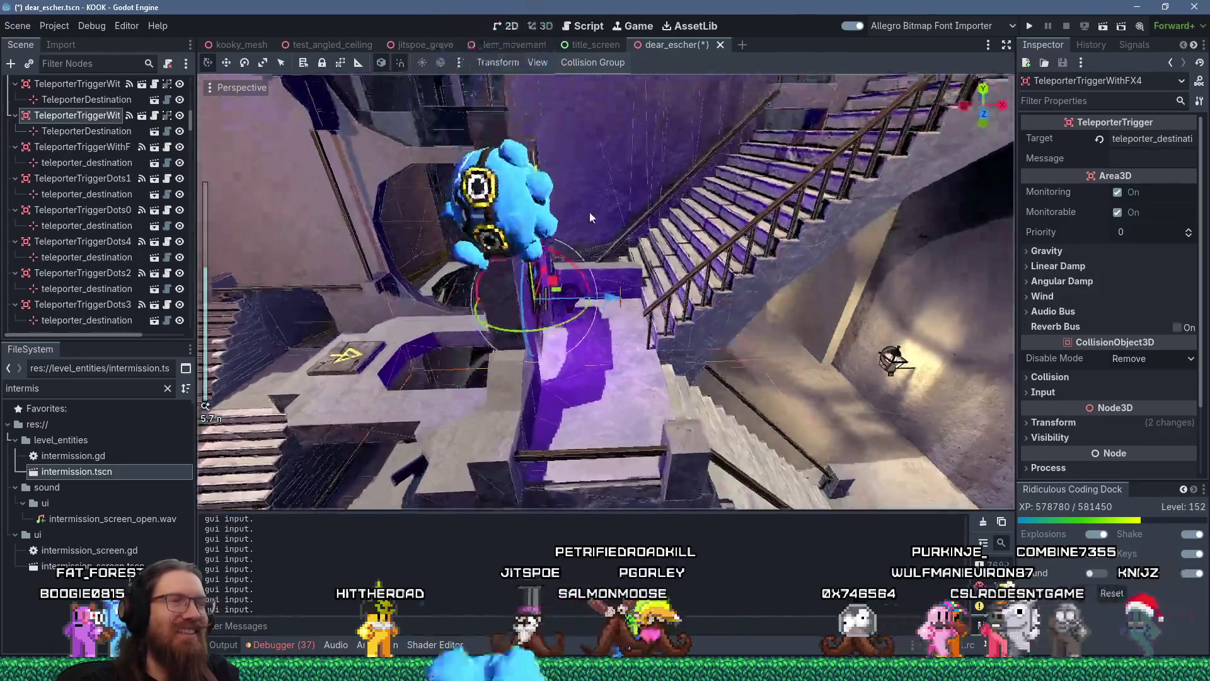
pyautogui.moveTo(591, 210)
pyautogui.mouseDown()
pyautogui.moveTo(540, 268)
pyautogui.moveTo(403, 233)
pyautogui.moveTo(422, 208)
pyautogui.moveTo(460, 198)
pyautogui.moveTo(713, 169)
pyautogui.moveTo(578, 225)
pyautogui.moveTo(555, 183)
pyautogui.moveTo(739, 171)
pyautogui.moveTo(607, 249)
pyautogui.mouseUp()
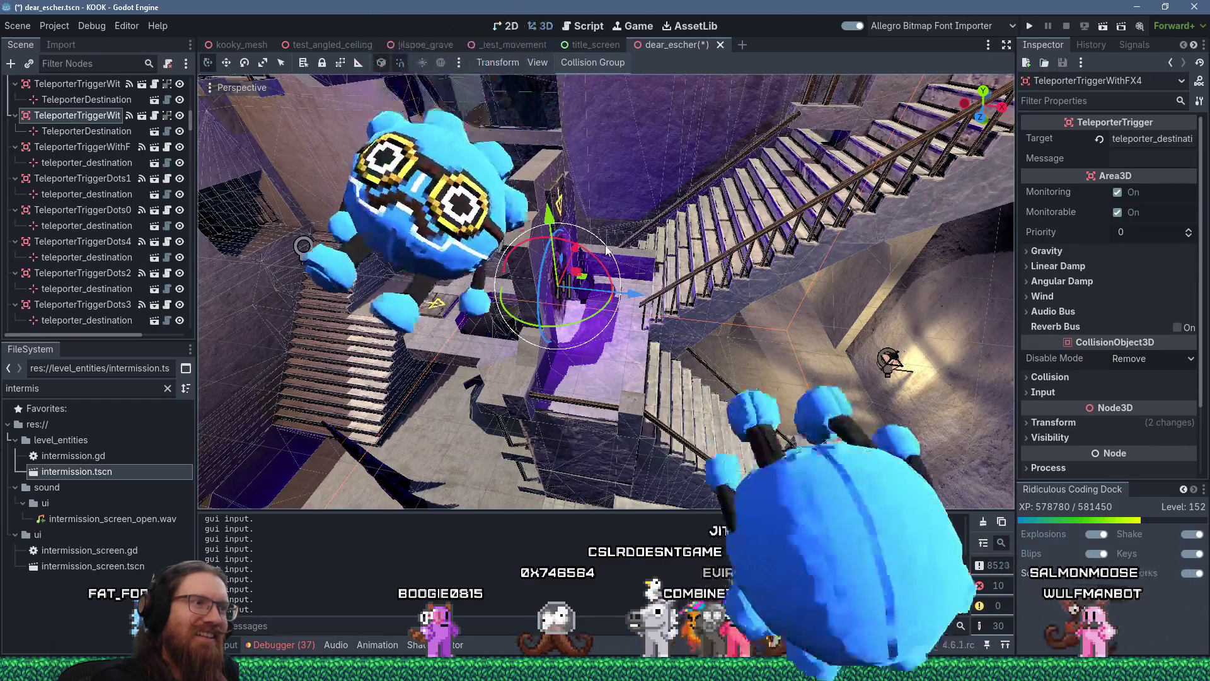
pyautogui.hotkey('ctrl', 'd')
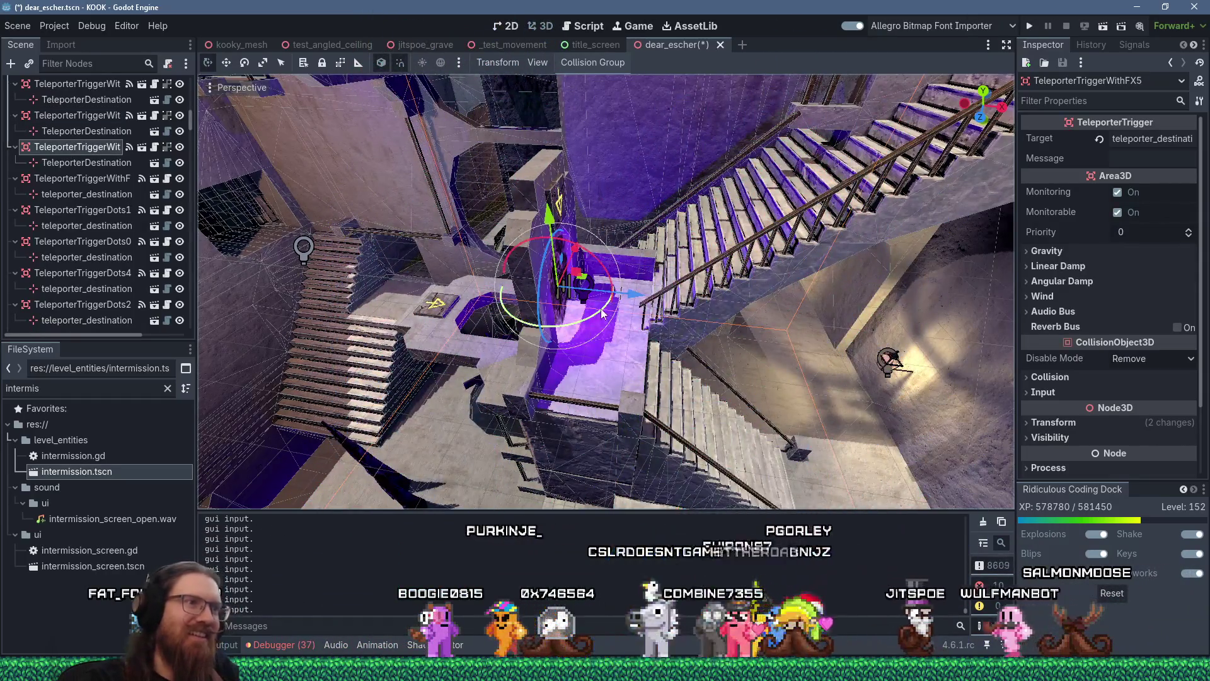
# Step: Turn the new FX5 trigger 180° and shift it 1.625 units into the portal
pyautogui.moveTo(514, 337)
pyautogui.mouseDown()
pyautogui.moveTo(422, 316)
pyautogui.moveTo(373, 185)
pyautogui.moveTo(504, 245)
pyautogui.mouseUp()
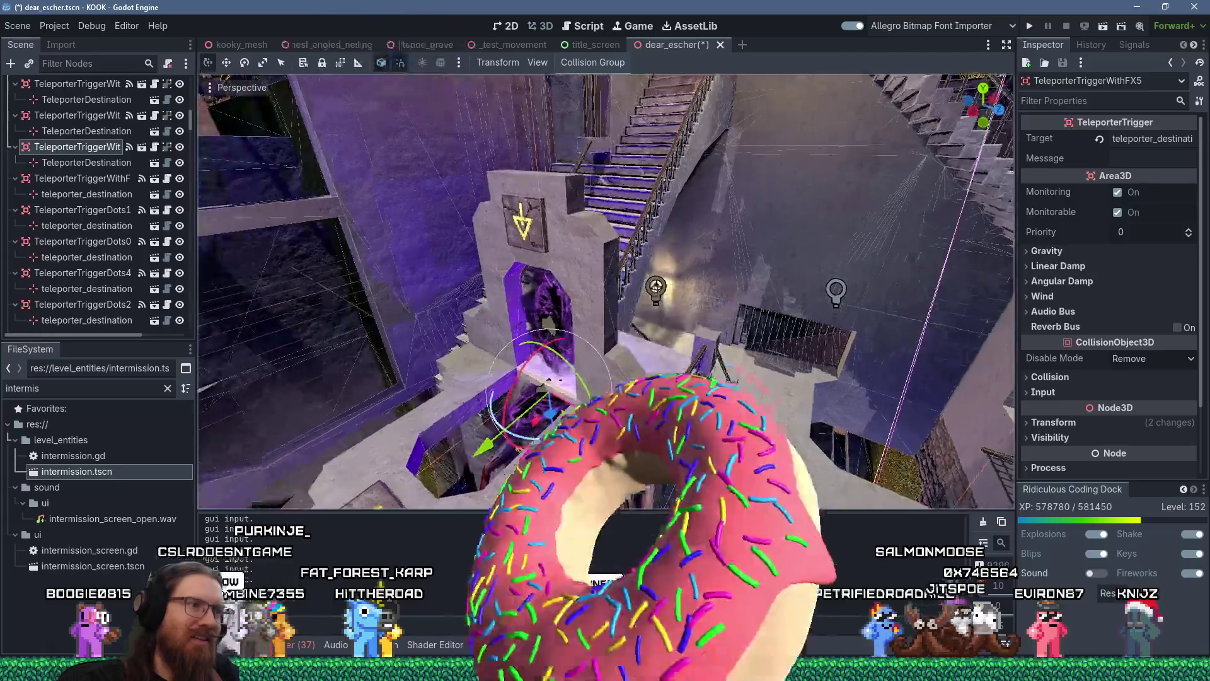
pyautogui.scroll(-3, 523, 327)
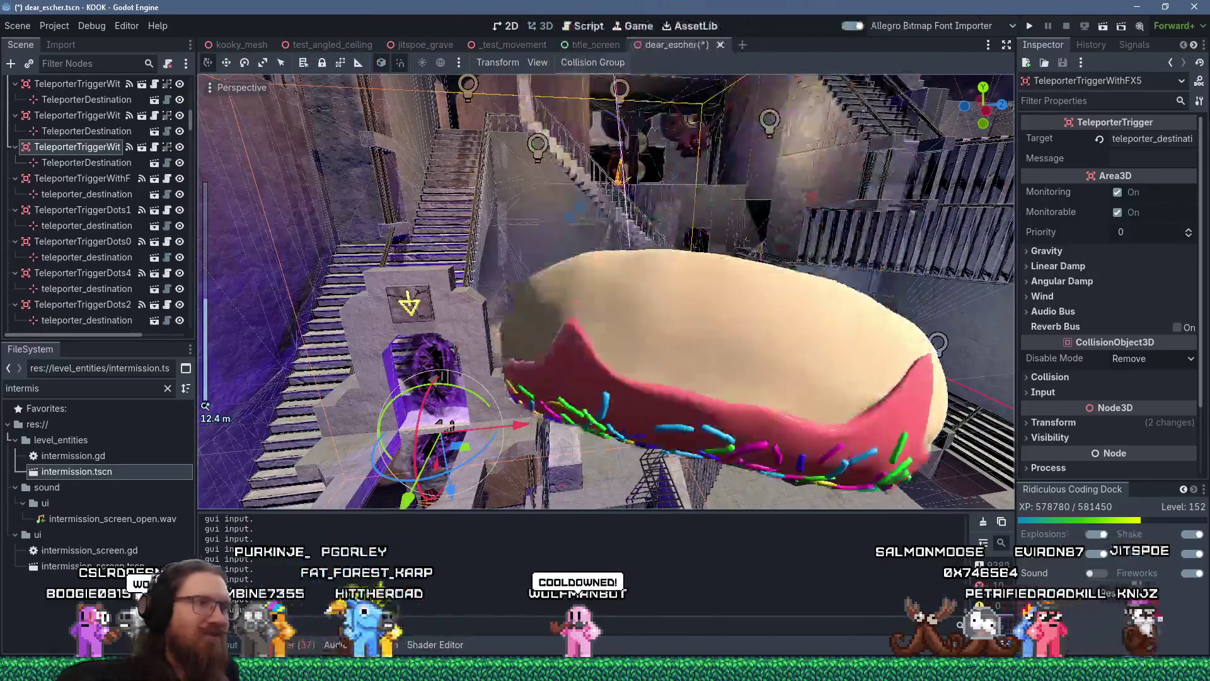
pyautogui.press('f')
pyautogui.moveTo(668, 255); pyautogui.dragTo(689, 396)
pyautogui.moveTo(686, 312); pyautogui.dragTo(675, 289)
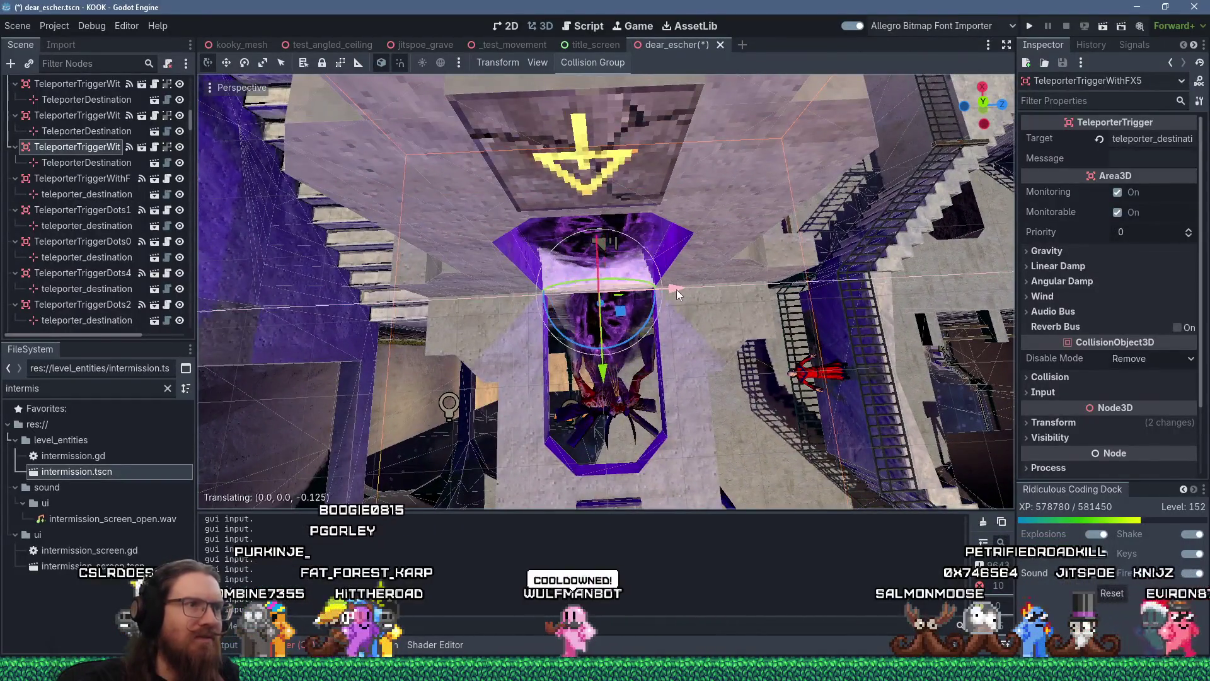
pyautogui.moveTo(603, 385); pyautogui.dragTo(602, 474)
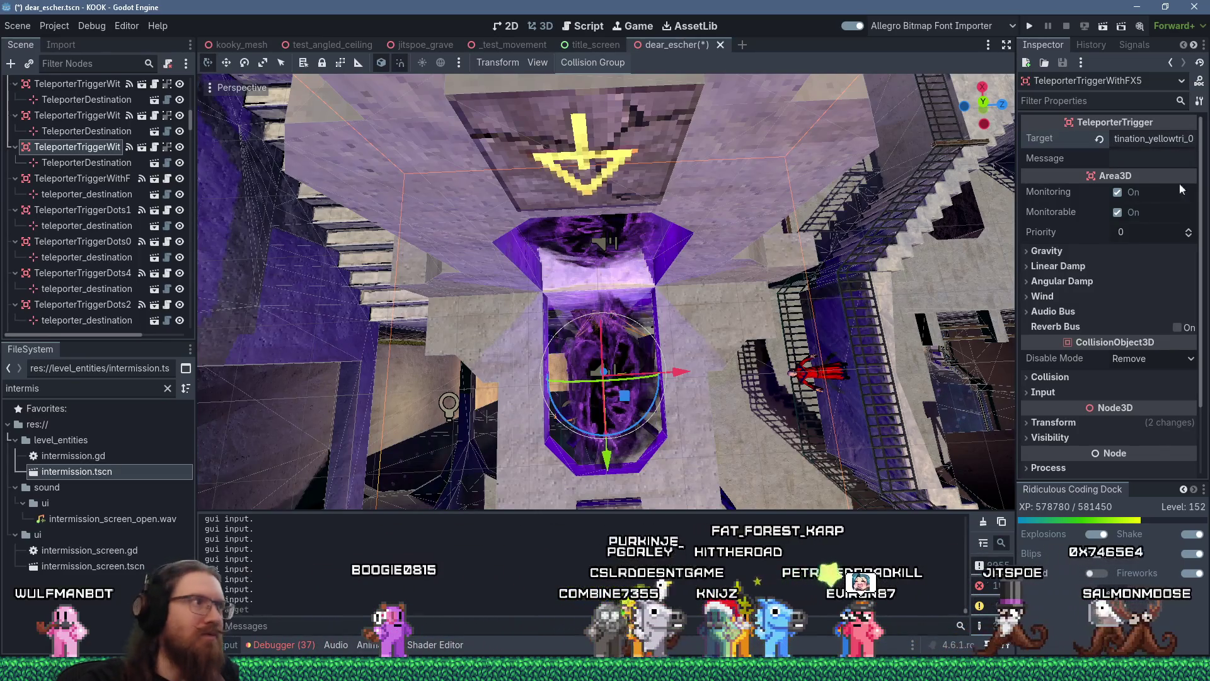
# Step: Select the FX5 trigger's destination marker, then the SmashmonsterSpawner3 enemy spawner
pyautogui.click(70, 162)
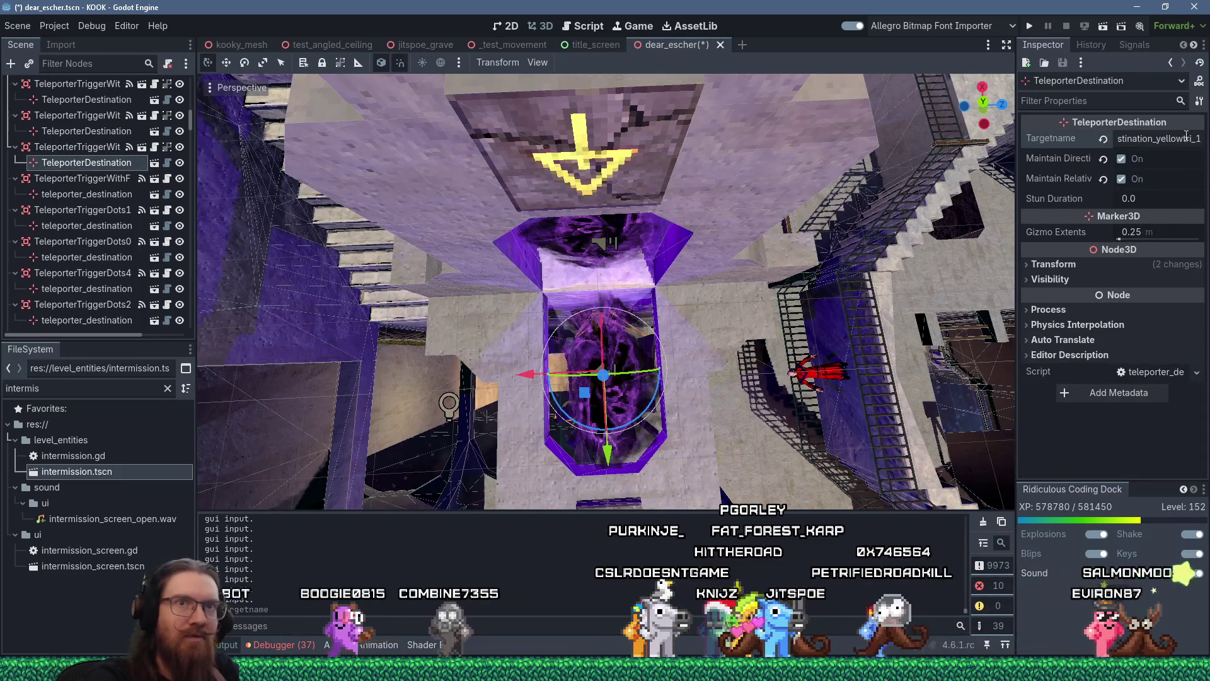
pyautogui.moveTo(731, 289)
pyautogui.mouseDown()
pyautogui.moveTo(602, 171)
pyautogui.moveTo(652, 496)
pyautogui.moveTo(641, 467)
pyautogui.moveTo(702, 392)
pyautogui.moveTo(712, 458)
pyautogui.moveTo(758, 301)
pyautogui.mouseUp()
pyautogui.scroll(-2, 712, 458)
pyautogui.click(759, 301)
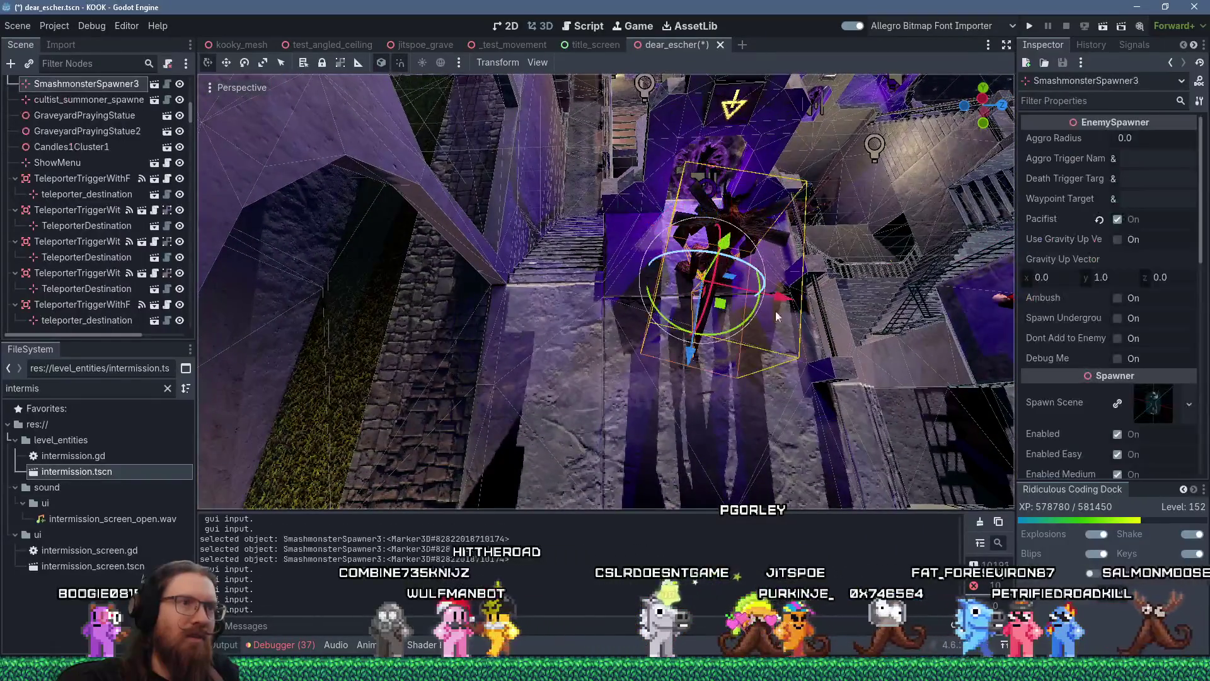
# Step: Move SmashmonsterSpawner3 by (0, -4, -4.125) onto the landing beside the stairs
pyautogui.scroll(2, 756, 388)
pyautogui.moveTo(756, 387)
pyautogui.mouseDown()
pyautogui.moveTo(750, 371)
pyautogui.moveTo(724, 409)
pyautogui.moveTo(567, 454)
pyautogui.moveTo(592, 463)
pyautogui.mouseUp()
pyautogui.scroll(-5, 632, 428)
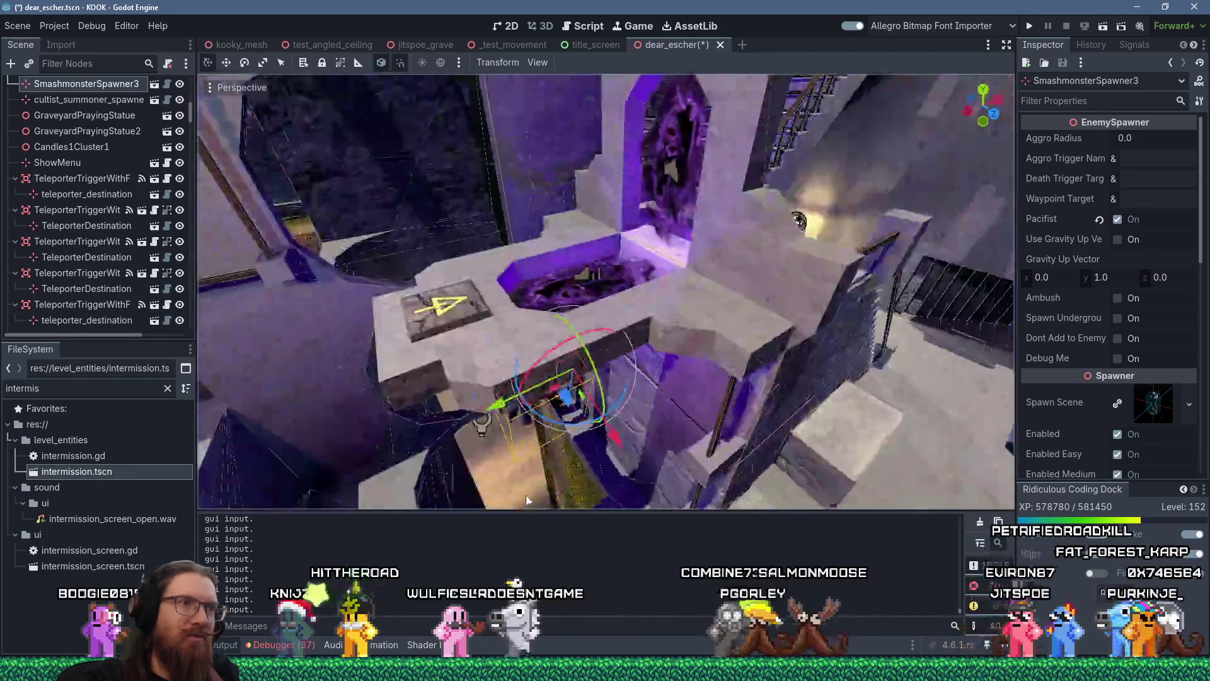
pyautogui.scroll(7, 565, 402)
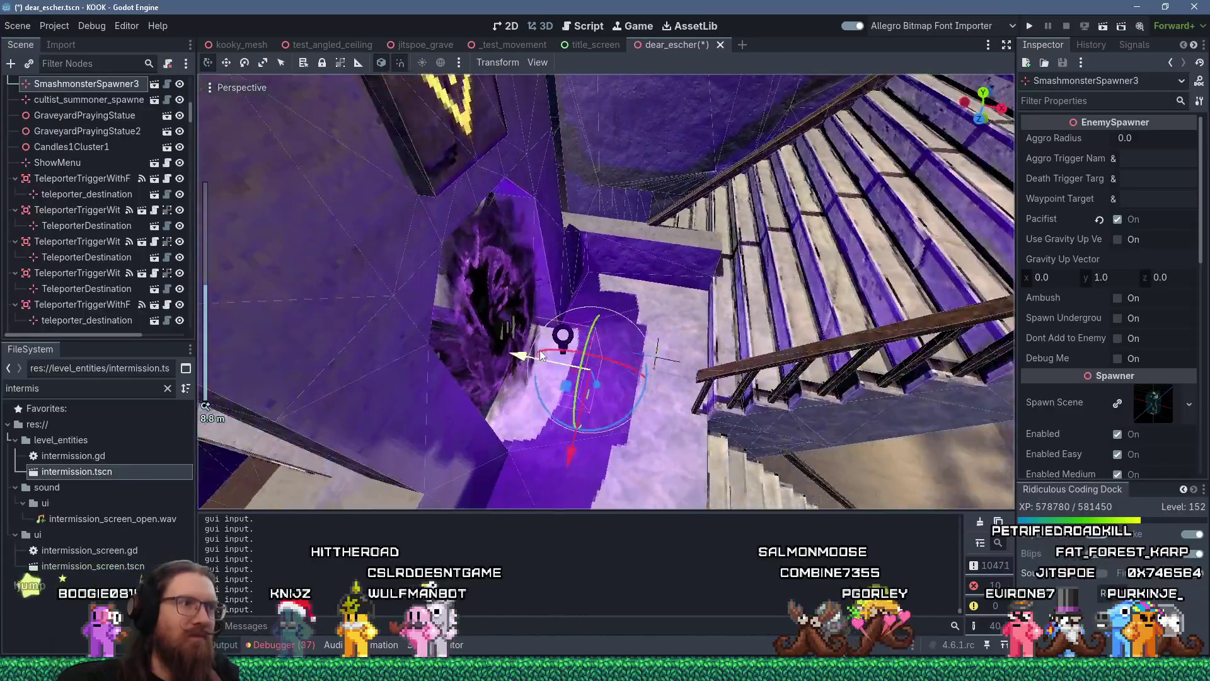
pyautogui.moveTo(541, 356); pyautogui.dragTo(544, 323)
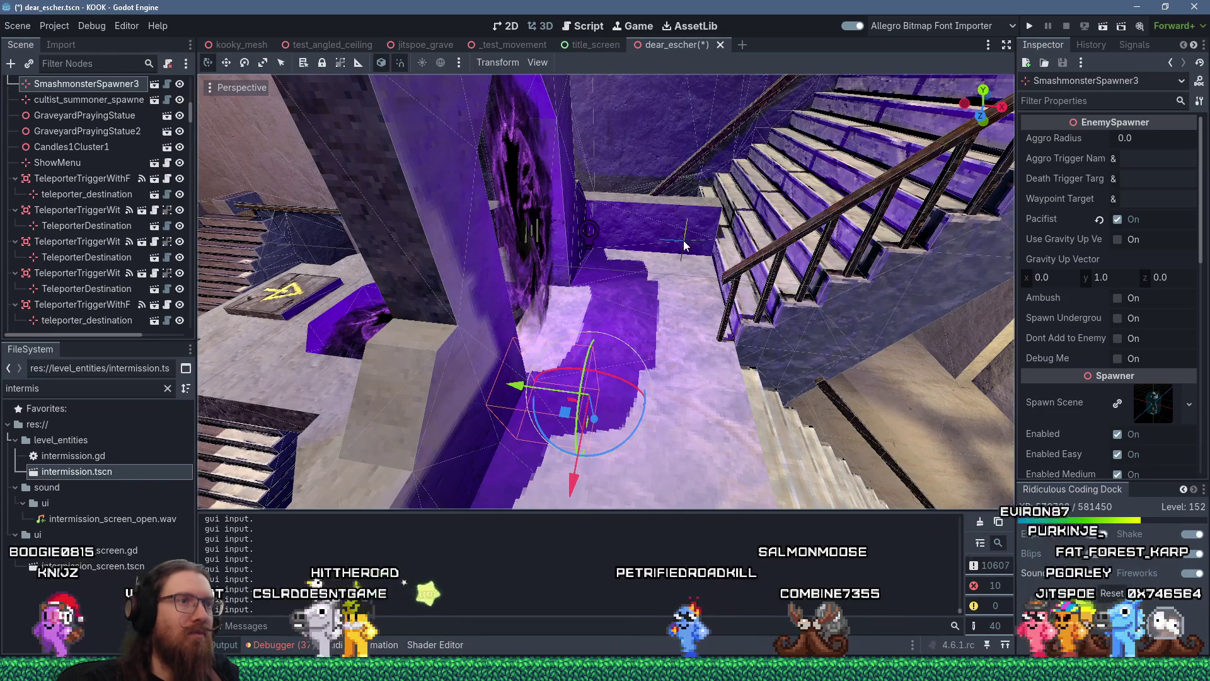
# Step: Select the FX4 teleporter trigger and frame the view around it
pyautogui.click(618, 235)
pyautogui.press('f')
pyautogui.moveTo(652, 209)
pyautogui.mouseDown()
pyautogui.moveTo(772, 207)
pyautogui.moveTo(556, 278)
pyautogui.moveTo(602, 296)
pyautogui.moveTo(600, 338)
pyautogui.moveTo(612, 297)
pyautogui.moveTo(664, 274)
pyautogui.moveTo(652, 230)
pyautogui.moveTo(562, 306)
pyautogui.moveTo(577, 323)
pyautogui.moveTo(419, 309)
pyautogui.mouseUp()
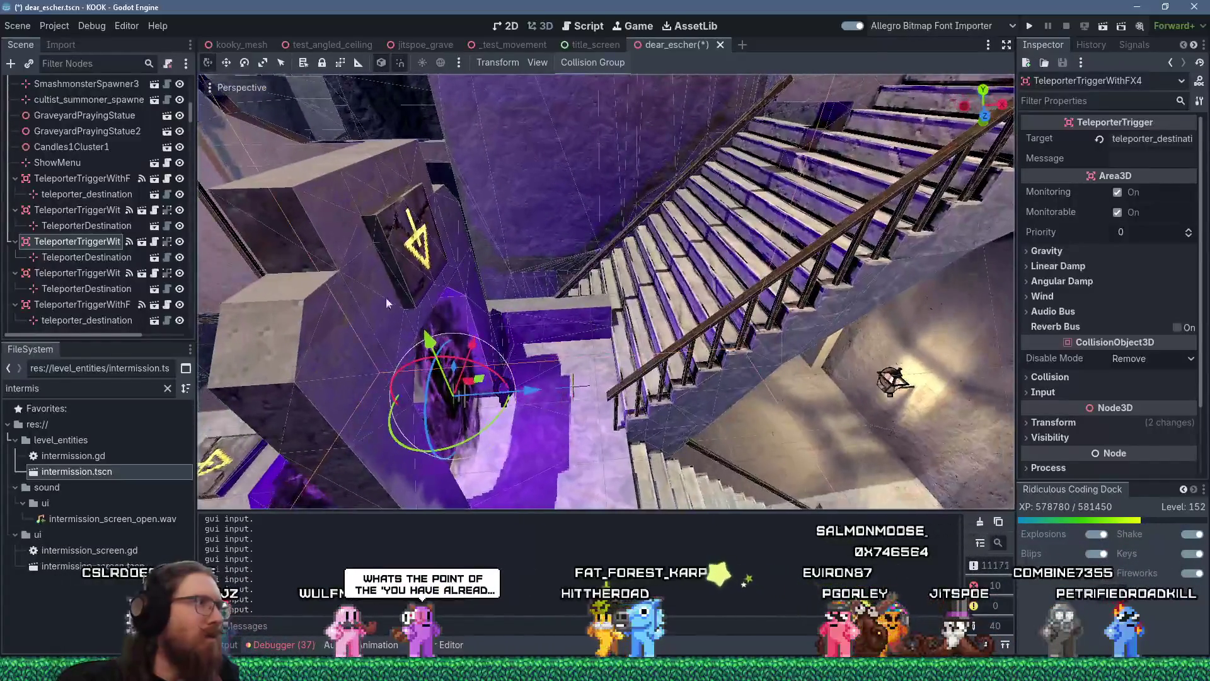
pyautogui.click(491, 395)
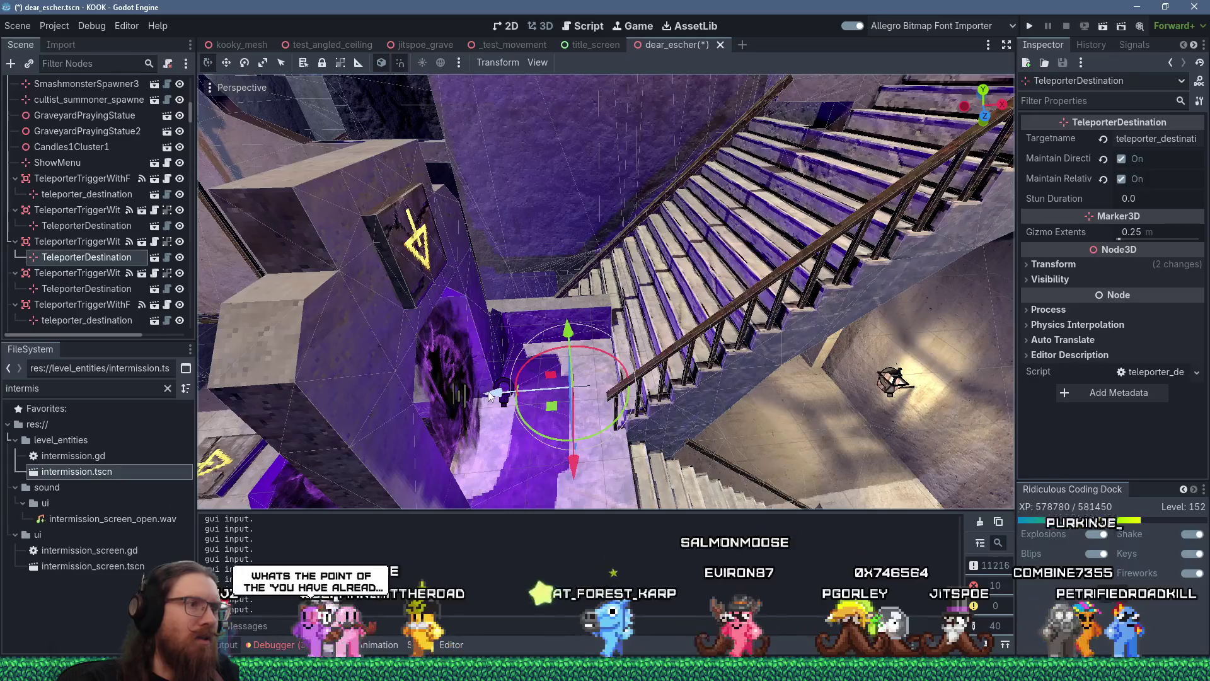
pyautogui.moveTo(490, 395)
pyautogui.mouseDown()
pyautogui.moveTo(492, 312)
pyautogui.moveTo(513, 307)
pyautogui.moveTo(497, 430)
pyautogui.moveTo(510, 407)
pyautogui.moveTo(563, 387)
pyautogui.moveTo(467, 107)
pyautogui.moveTo(467, 186)
pyautogui.moveTo(598, 156)
pyautogui.moveTo(497, 317)
pyautogui.moveTo(470, 258)
pyautogui.mouseUp()
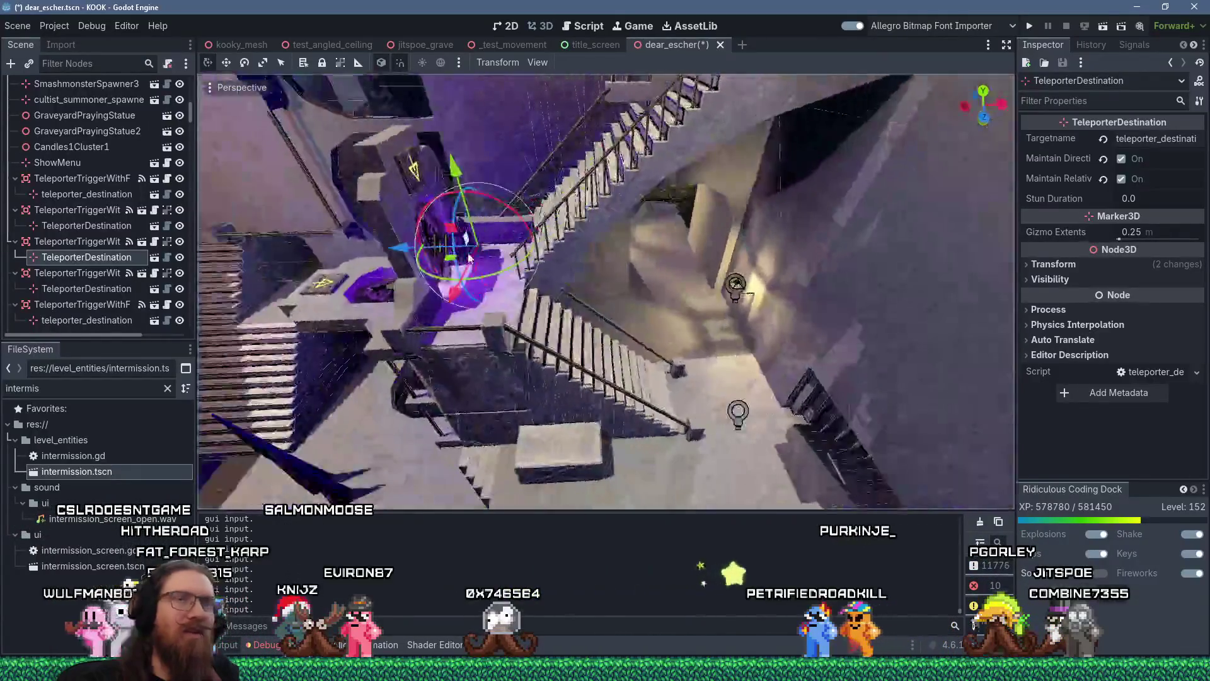
pyautogui.scroll(5, 469, 258)
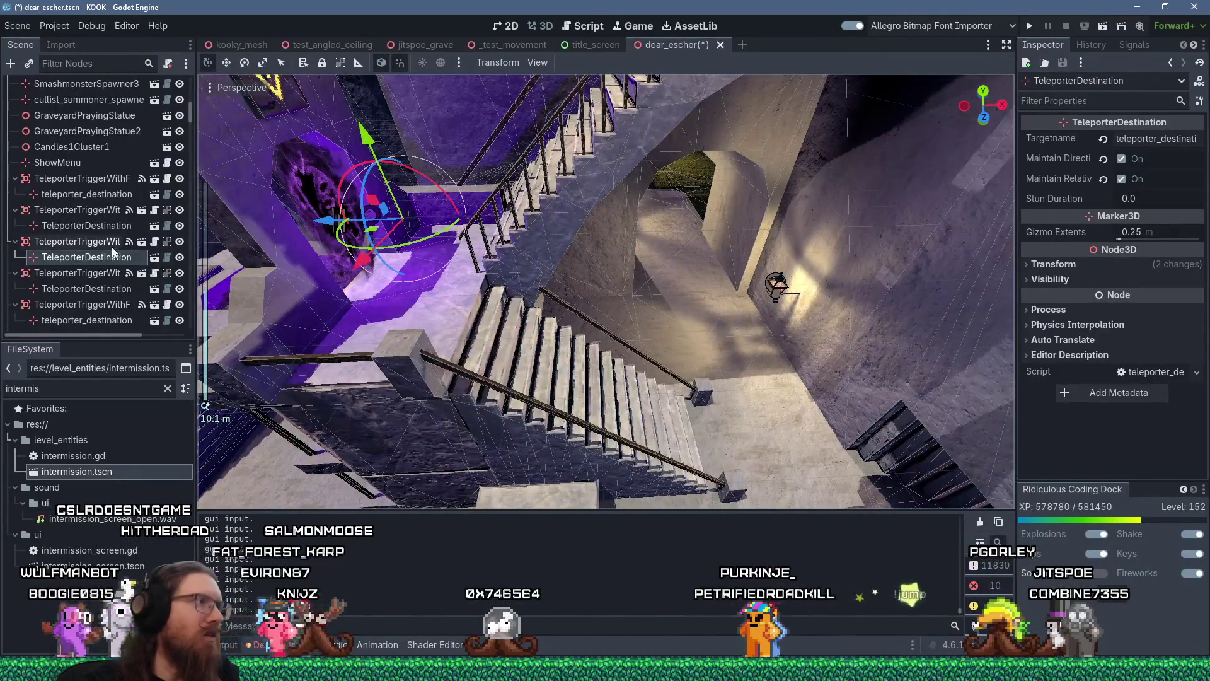
pyautogui.doubleClick(95, 241)
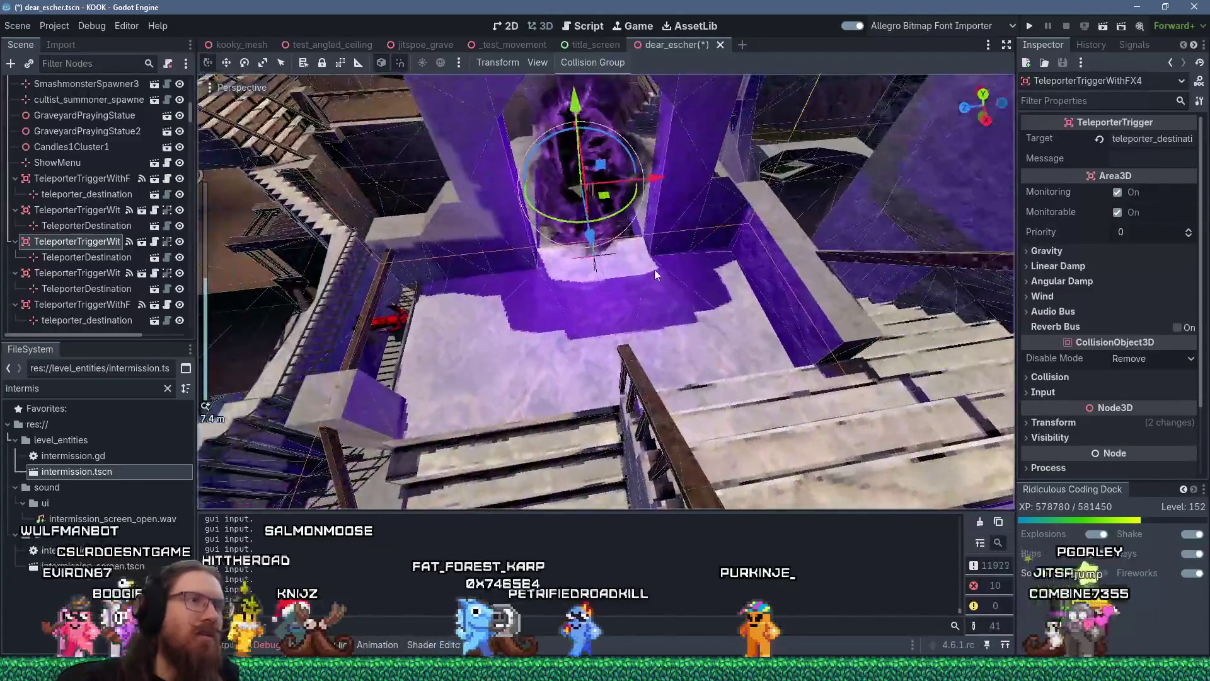
pyautogui.moveTo(654, 269); pyautogui.dragTo(636, 259)
pyautogui.scroll(-2, 638, 260)
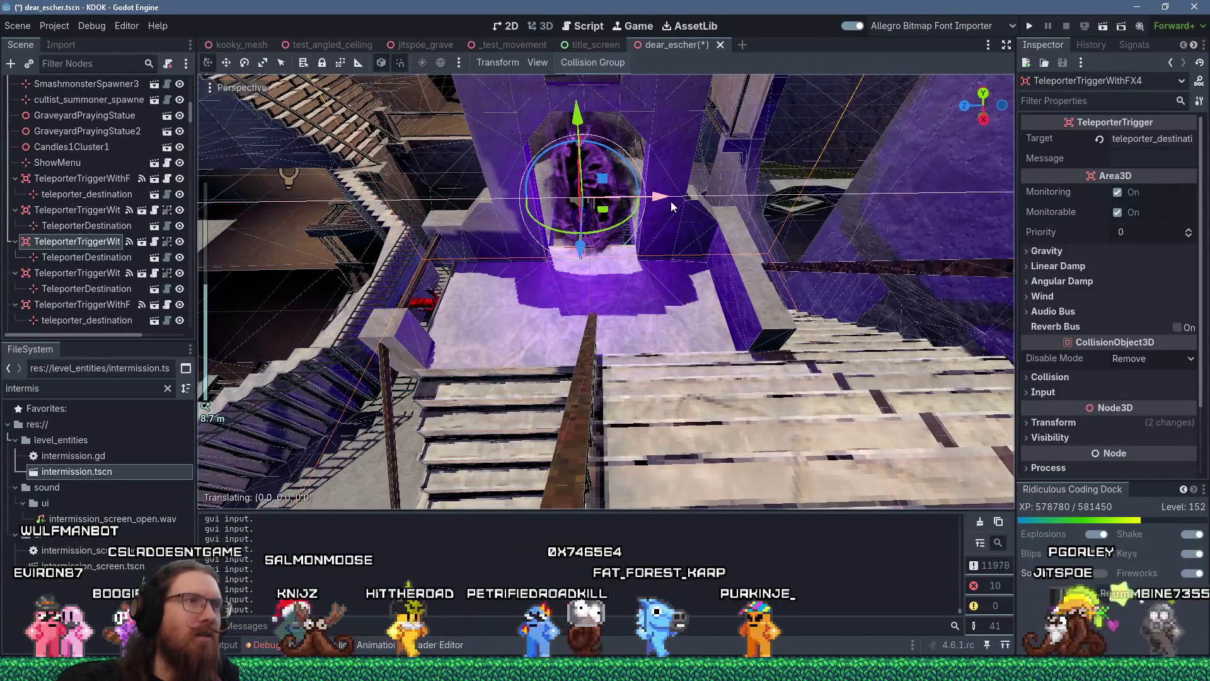
pyautogui.moveTo(676, 202)
pyautogui.mouseDown()
pyautogui.moveTo(668, 194)
pyautogui.moveTo(679, 206)
pyautogui.moveTo(650, 271)
pyautogui.moveTo(569, 344)
pyautogui.moveTo(683, 405)
pyautogui.moveTo(554, 324)
pyautogui.moveTo(679, 270)
pyautogui.moveTo(698, 233)
pyautogui.moveTo(522, 395)
pyautogui.moveTo(403, 352)
pyautogui.mouseUp()
# Step: Save dear_escher.tscn and launch the game to playtest the level
pyautogui.click(26, 27)
pyautogui.click(55, 130)
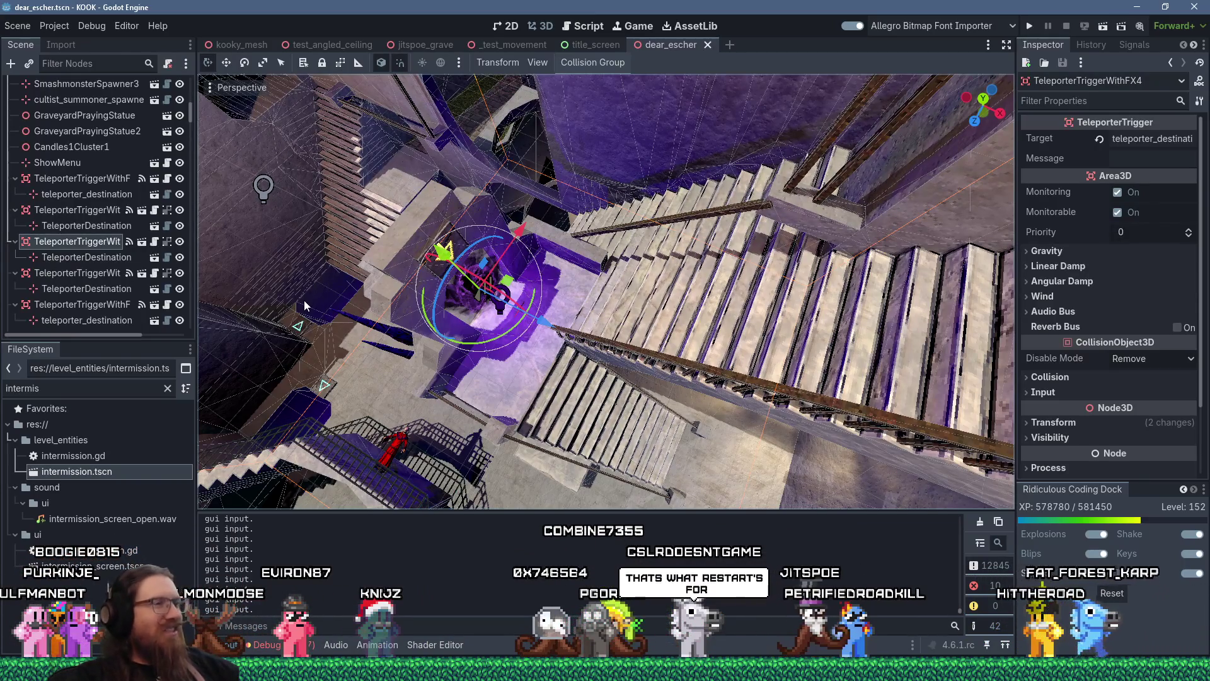
pyautogui.scroll(3, 479, 303)
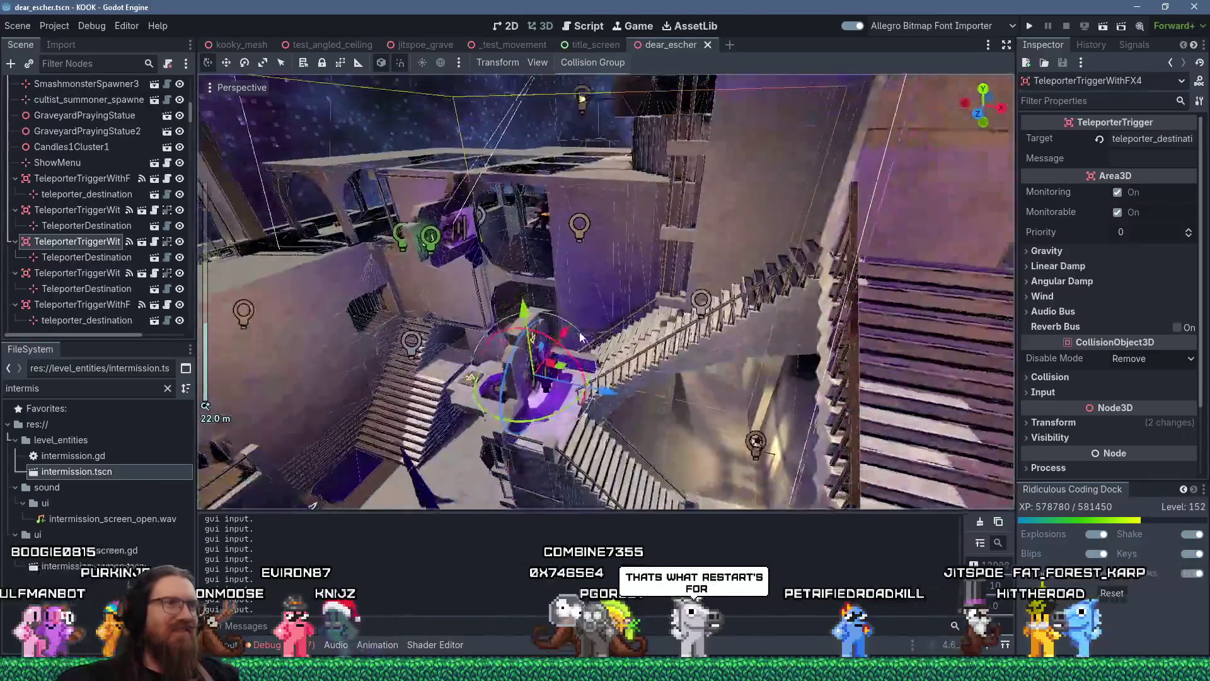
pyautogui.moveTo(580, 338)
pyautogui.mouseDown()
pyautogui.moveTo(633, 252)
pyautogui.moveTo(705, 244)
pyautogui.moveTo(684, 210)
pyautogui.moveTo(638, 200)
pyautogui.moveTo(558, 300)
pyautogui.moveTo(701, 334)
pyautogui.moveTo(703, 281)
pyautogui.moveTo(744, 271)
pyautogui.moveTo(535, 401)
pyautogui.moveTo(557, 377)
pyautogui.mouseUp()
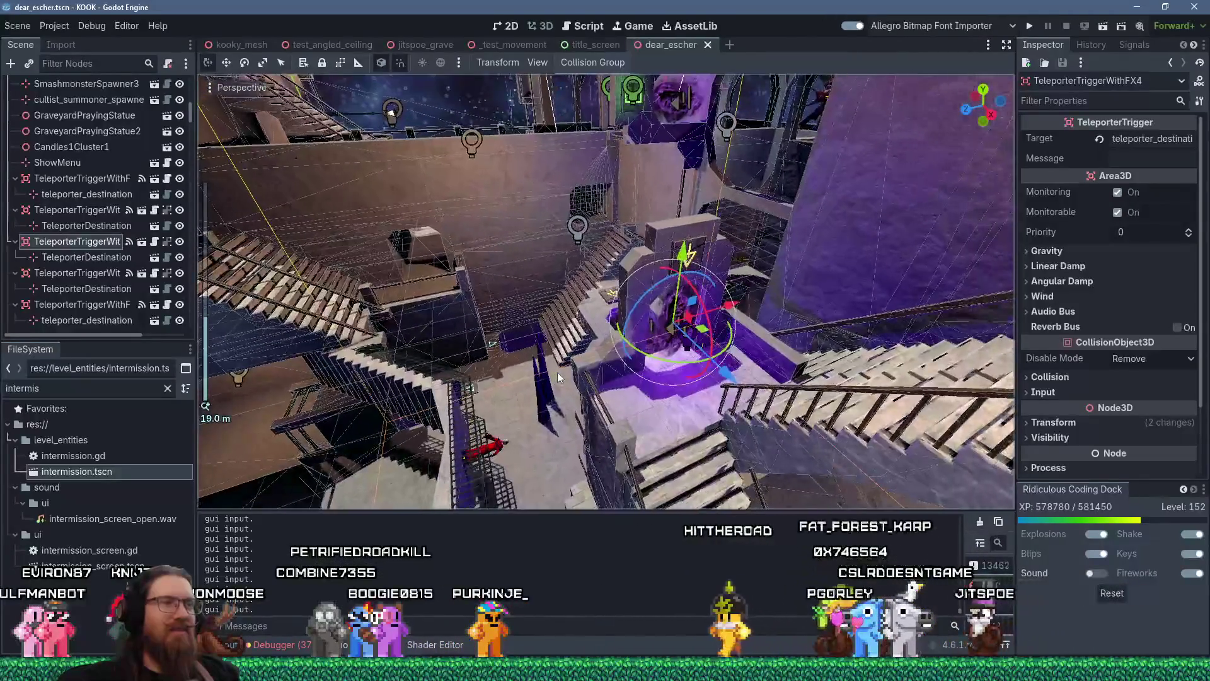
pyautogui.click(1031, 25)
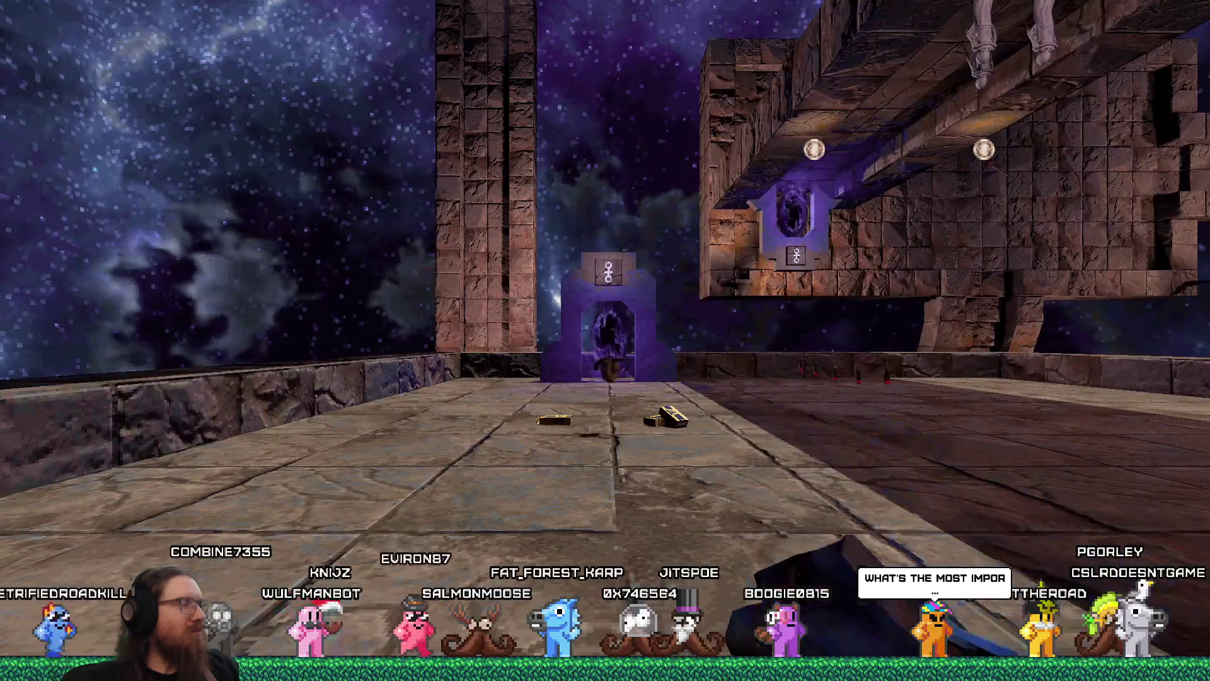
# Step: Walk forward to the weapon on the floor, then back away from the portal
pyautogui.press('w')
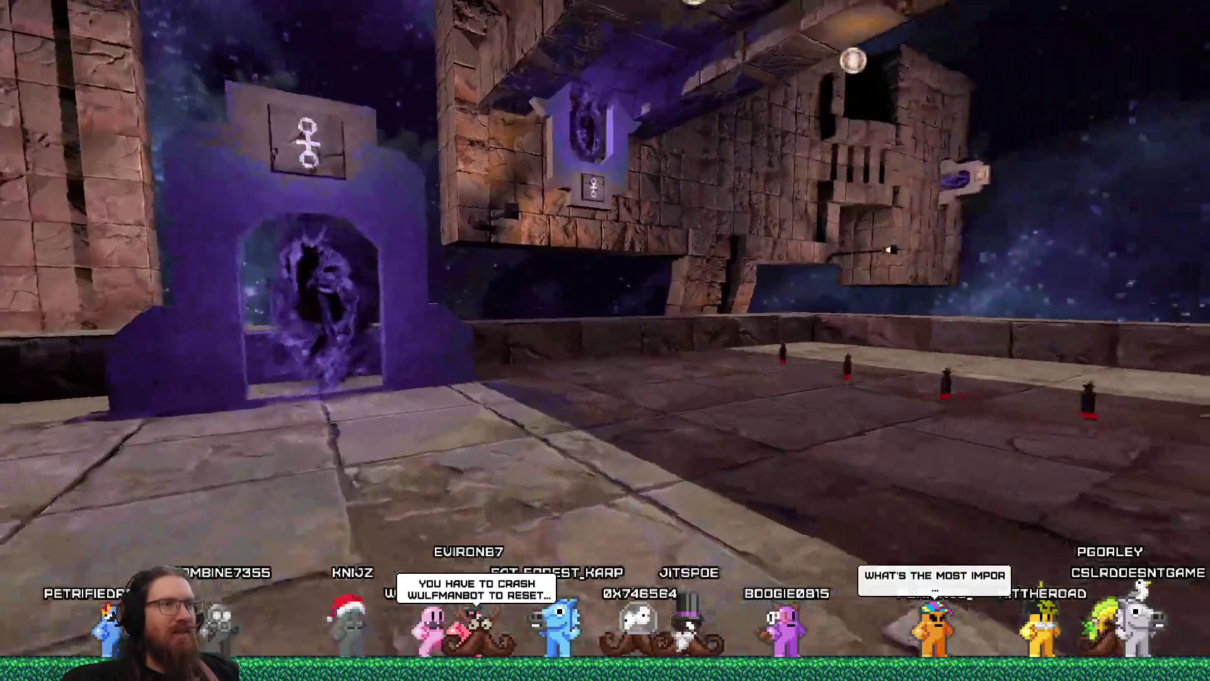
pyautogui.press('s')
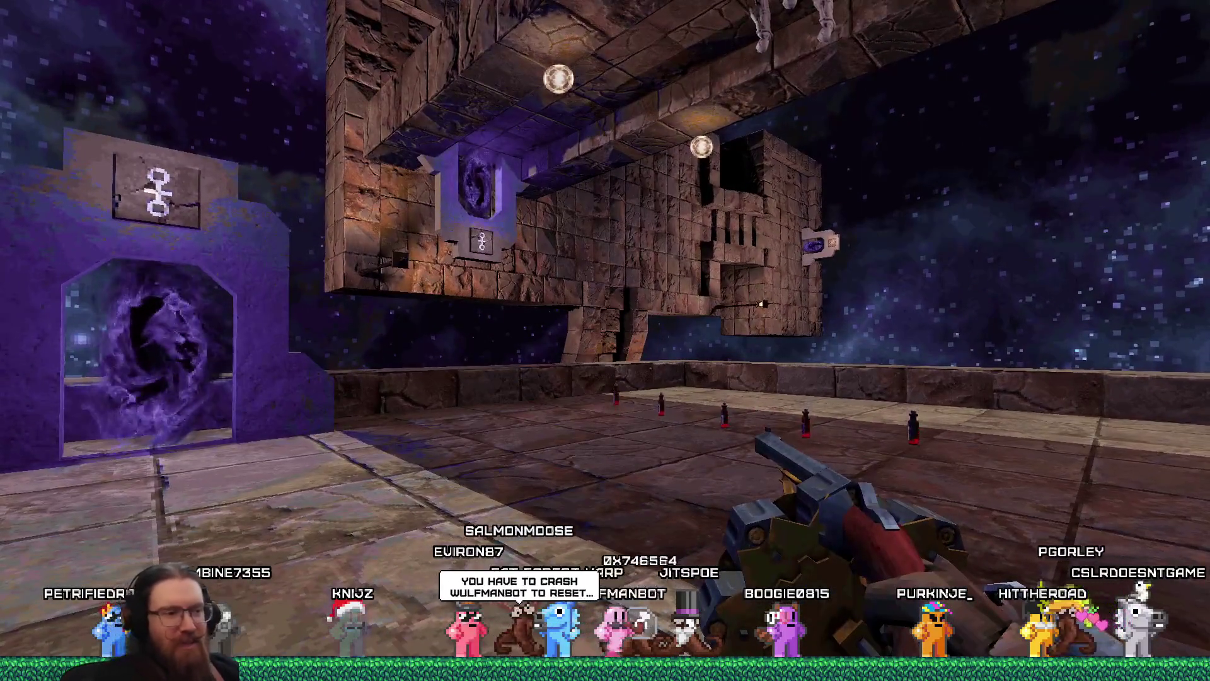
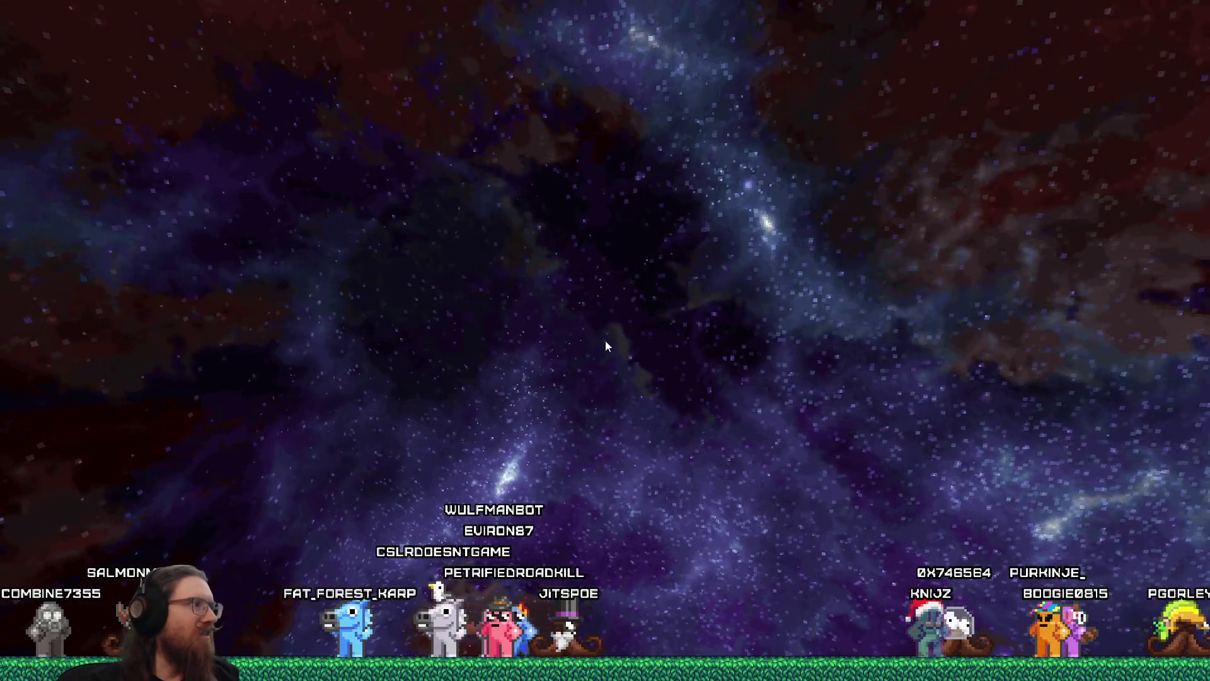
# Step: Close the starfield game by entering quit in its developer console
pyautogui.press('`')
pyautogui.write('qt')
pyautogui.press('Return')
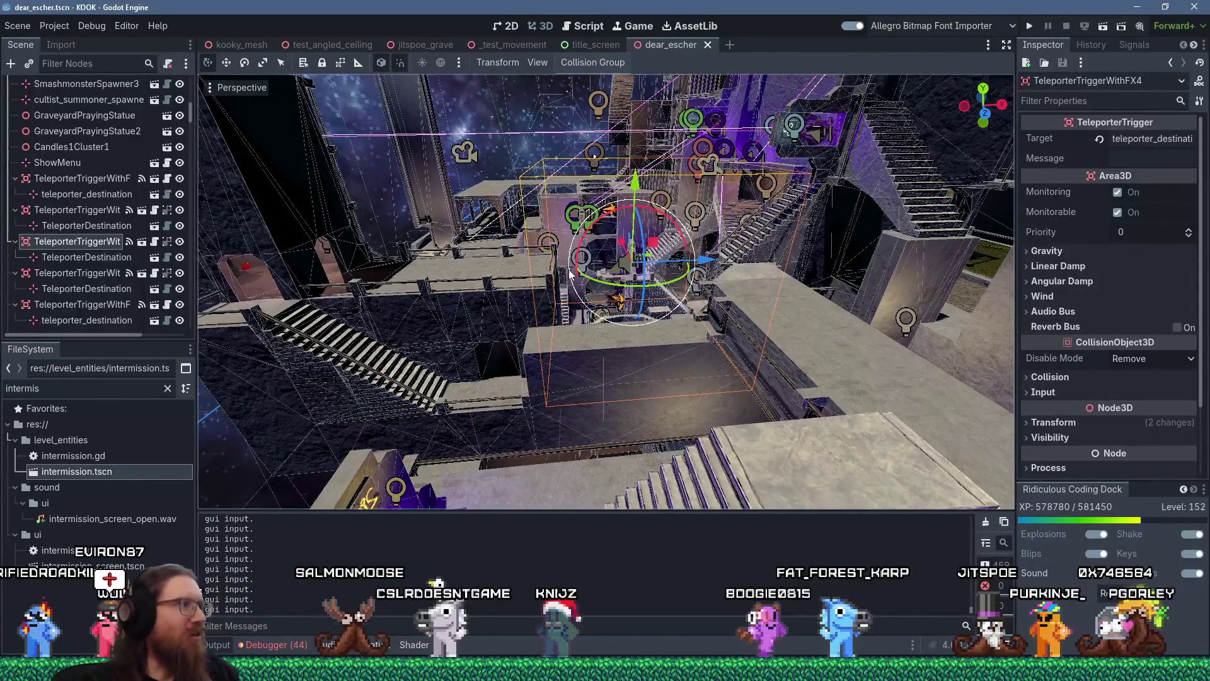
pyautogui.scroll(-5, 570, 275)
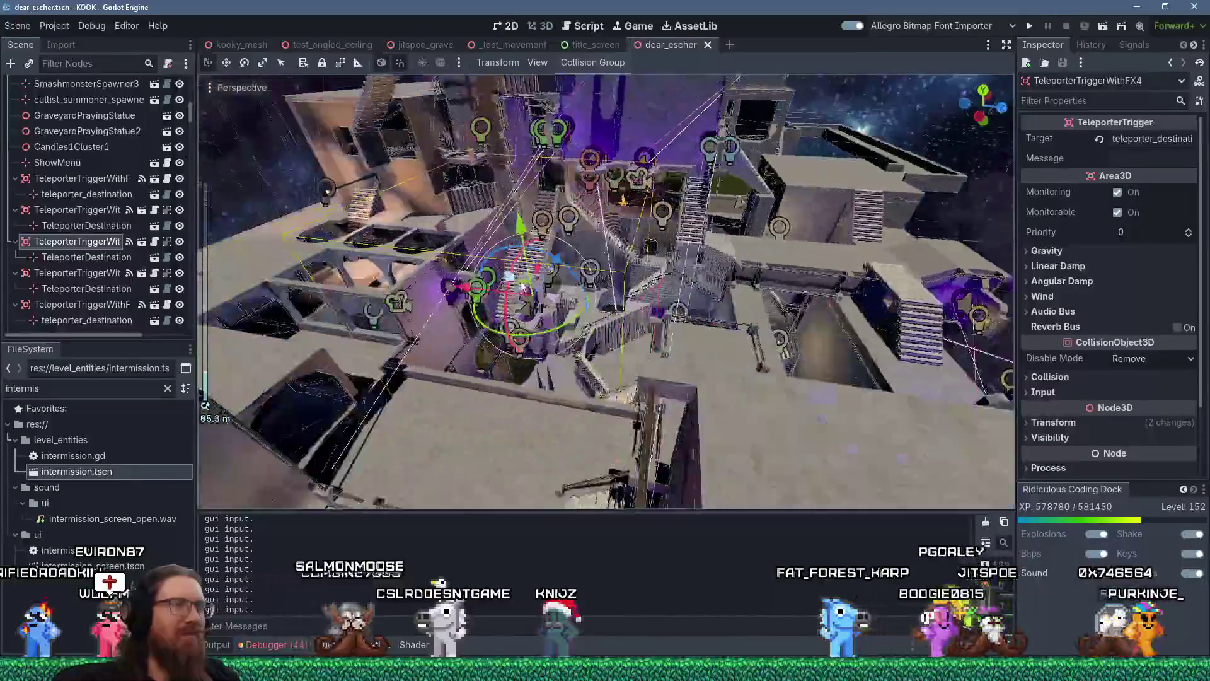
pyautogui.scroll(3, 517, 287)
pyautogui.click(528, 283)
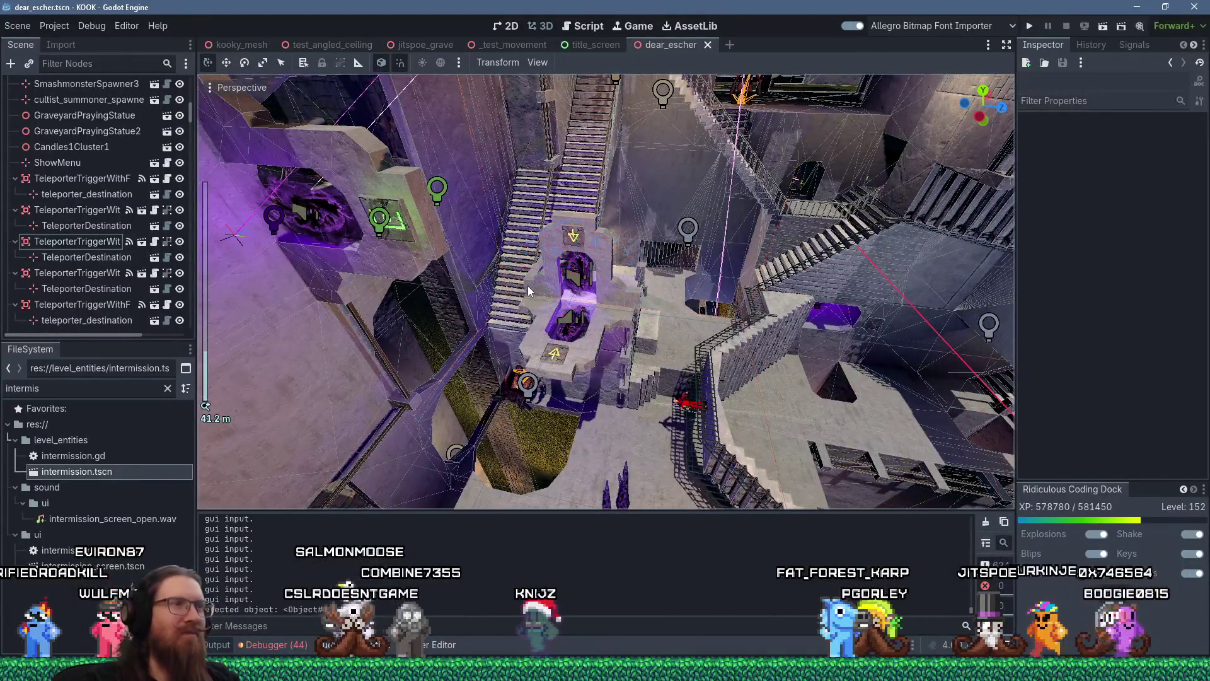
pyautogui.scroll(5, 528, 282)
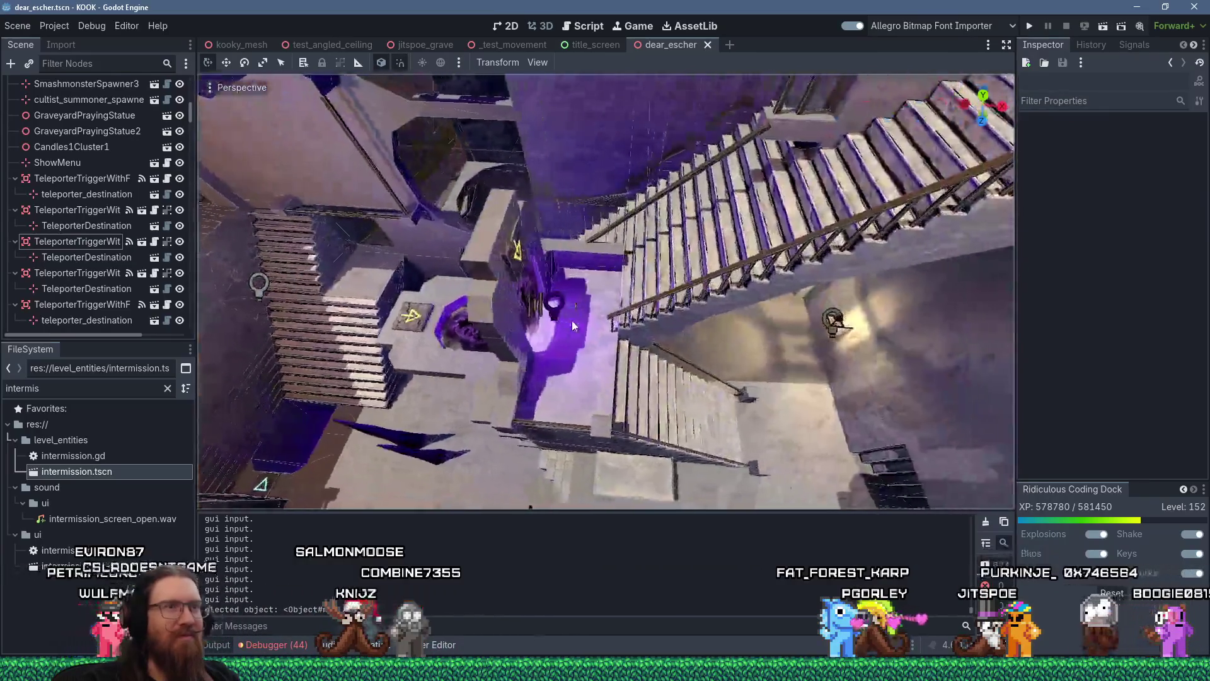
pyautogui.scroll(-5, 572, 321)
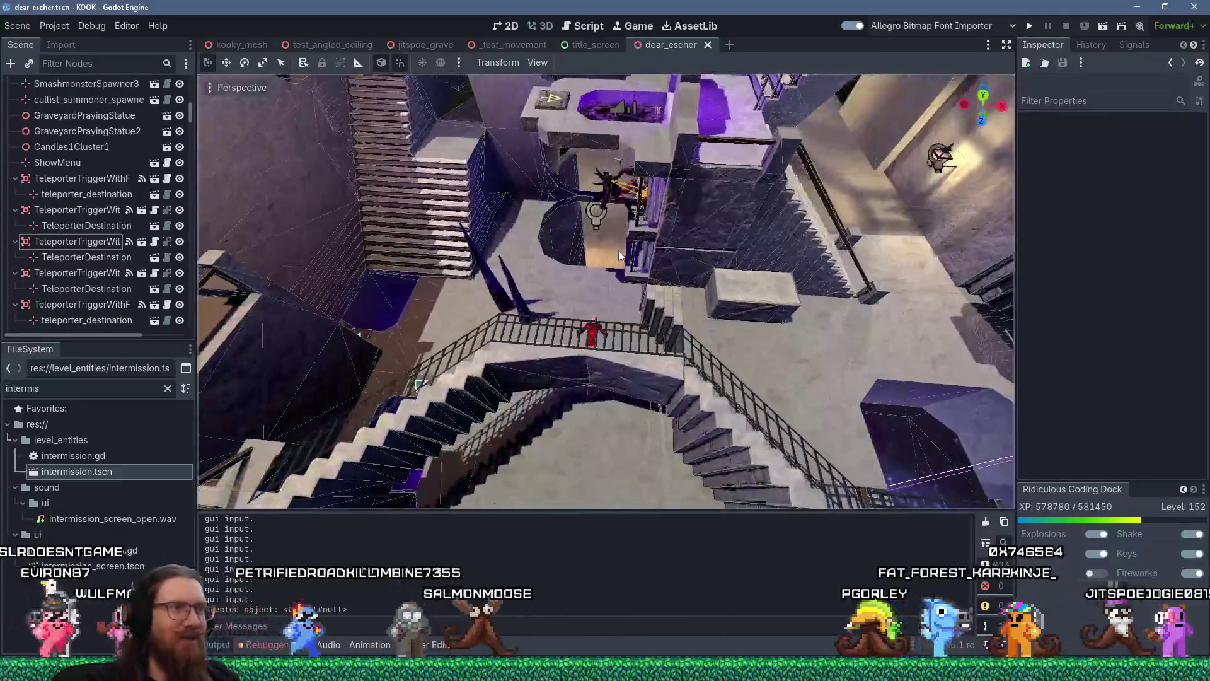
pyautogui.moveTo(618, 251)
pyautogui.mouseDown()
pyautogui.moveTo(639, 233)
pyautogui.moveTo(587, 260)
pyautogui.moveTo(644, 337)
pyautogui.moveTo(671, 327)
pyautogui.moveTo(562, 319)
pyautogui.moveTo(545, 351)
pyautogui.moveTo(570, 319)
pyautogui.mouseUp()
pyautogui.scroll(-5, 570, 320)
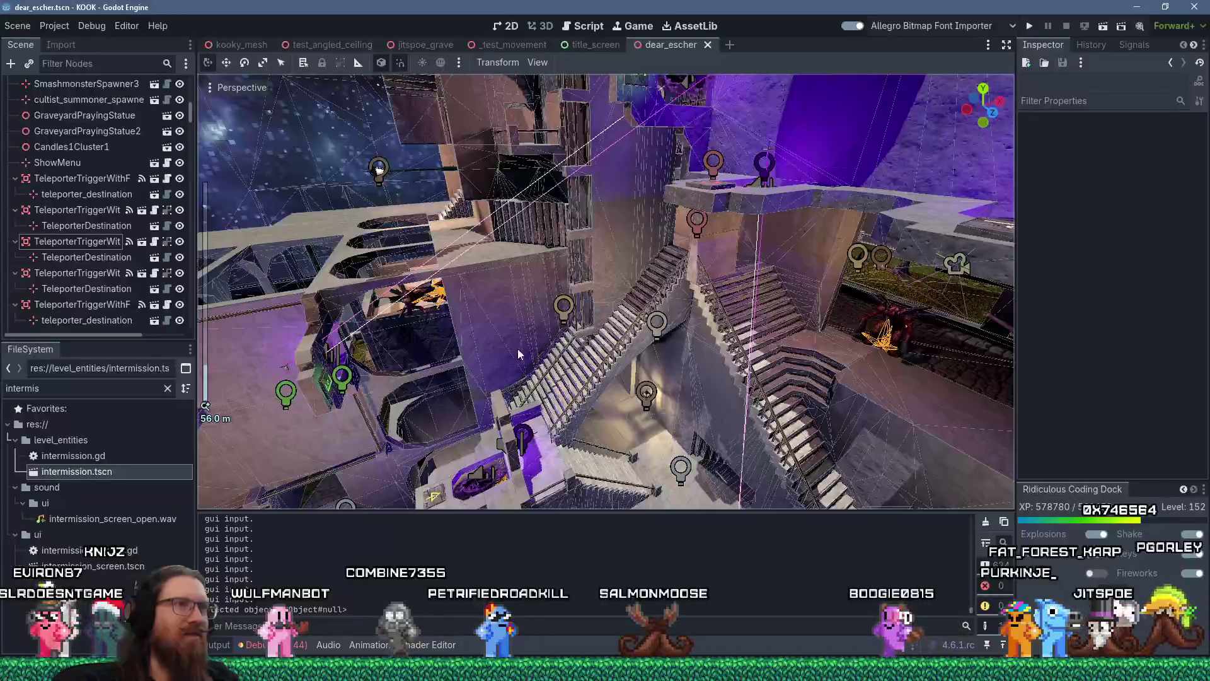
pyautogui.scroll(5, 558, 344)
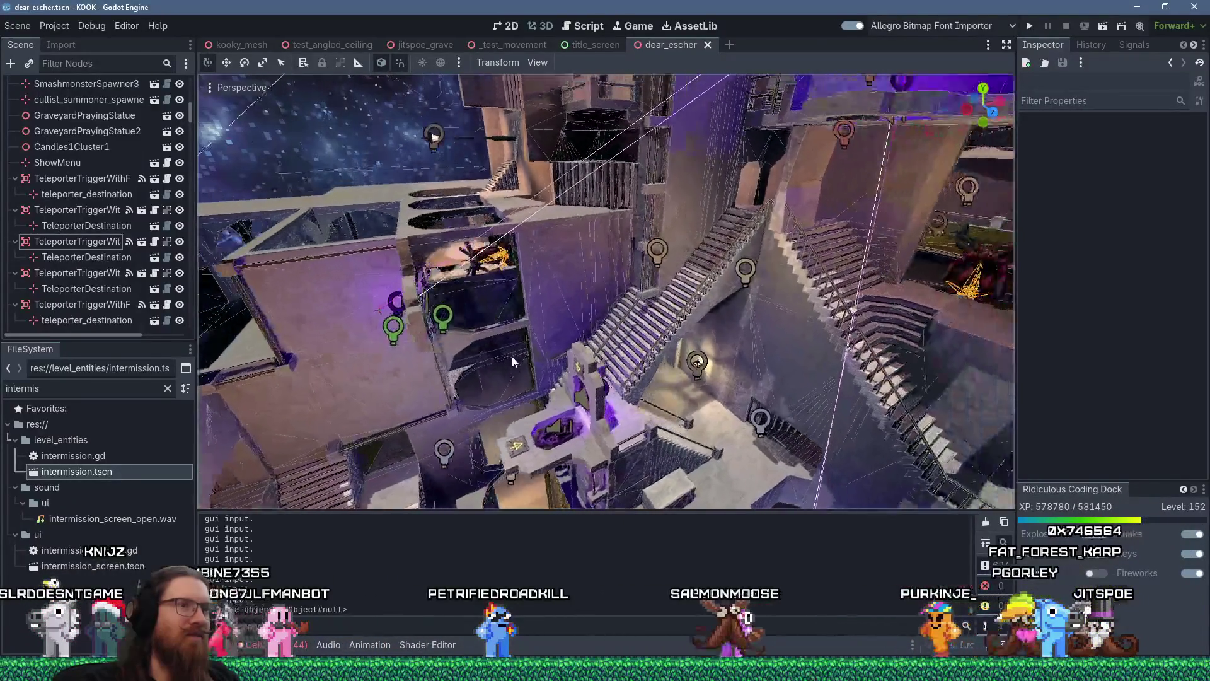
pyautogui.moveTo(512, 358)
pyautogui.mouseDown()
pyautogui.moveTo(493, 339)
pyautogui.moveTo(554, 296)
pyautogui.moveTo(549, 267)
pyautogui.moveTo(474, 334)
pyautogui.moveTo(608, 336)
pyautogui.mouseUp()
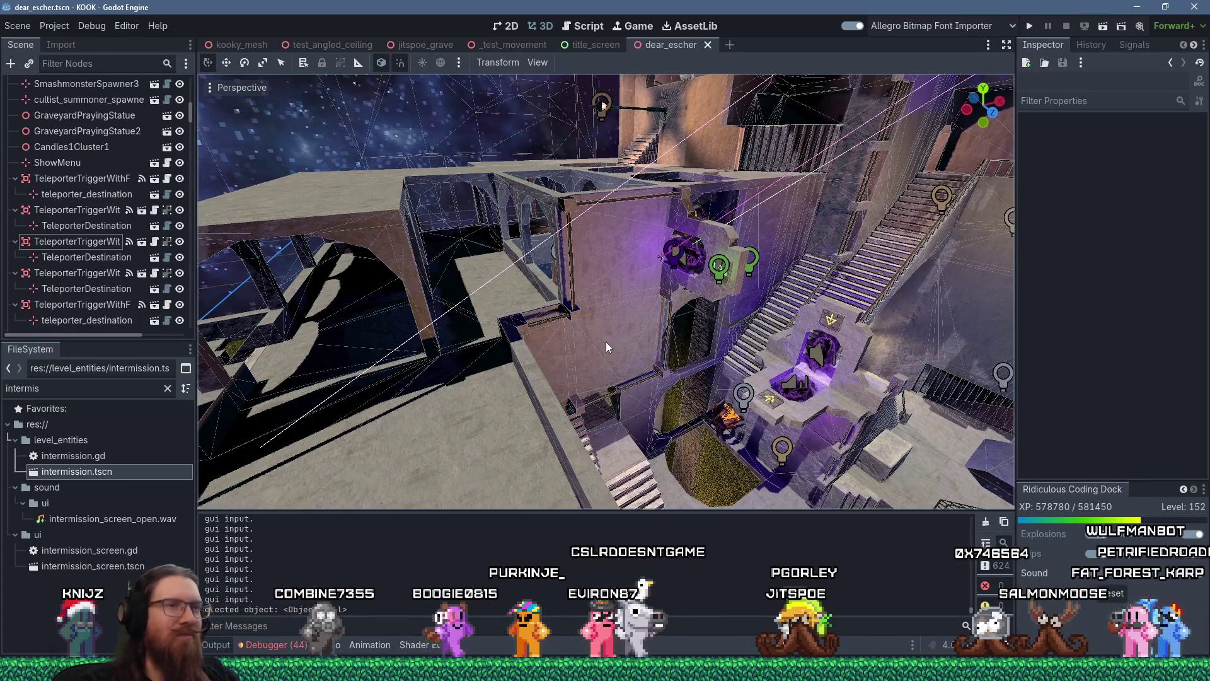
pyautogui.moveTo(844, 380)
pyautogui.mouseDown()
pyautogui.moveTo(743, 374)
pyautogui.moveTo(759, 350)
pyautogui.mouseUp()
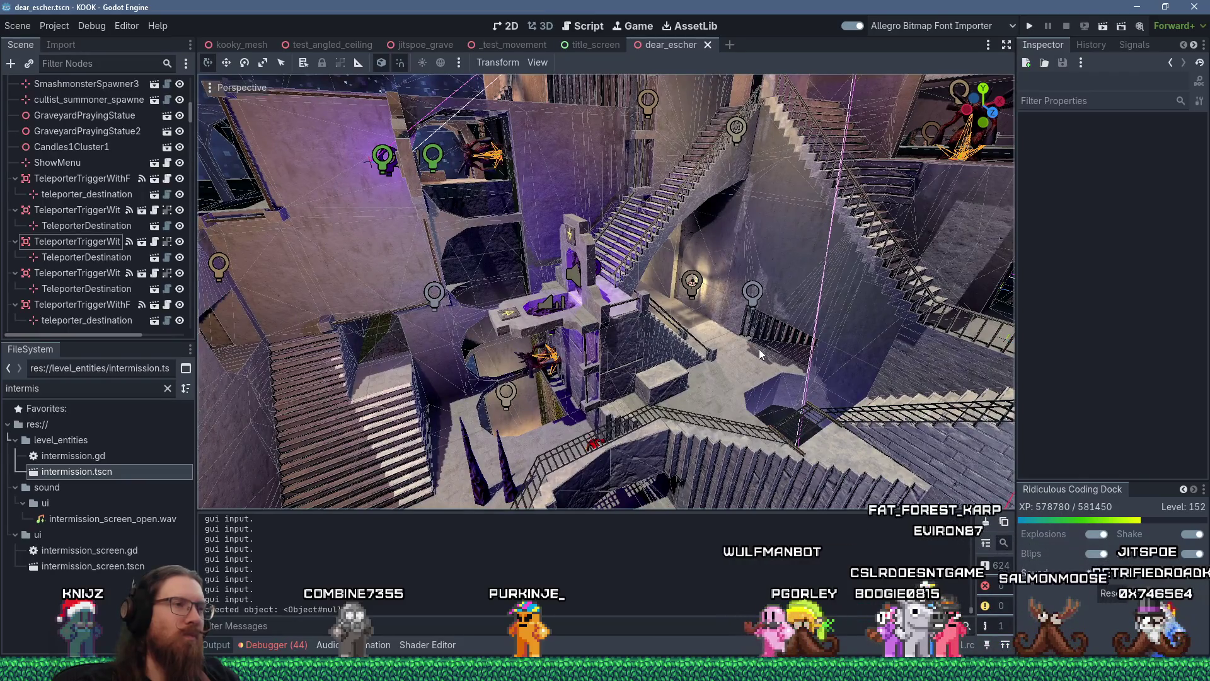
pyautogui.moveTo(759, 349)
pyautogui.mouseDown()
pyautogui.moveTo(784, 334)
pyautogui.moveTo(807, 349)
pyautogui.moveTo(731, 388)
pyautogui.moveTo(673, 394)
pyautogui.moveTo(825, 400)
pyautogui.moveTo(683, 396)
pyautogui.moveTo(648, 365)
pyautogui.moveTo(696, 309)
pyautogui.moveTo(753, 283)
pyautogui.moveTo(736, 281)
pyautogui.mouseUp()
pyautogui.scroll(-5, 843, 397)
pyautogui.scroll(6, 671, 378)
pyautogui.scroll(-6, 712, 306)
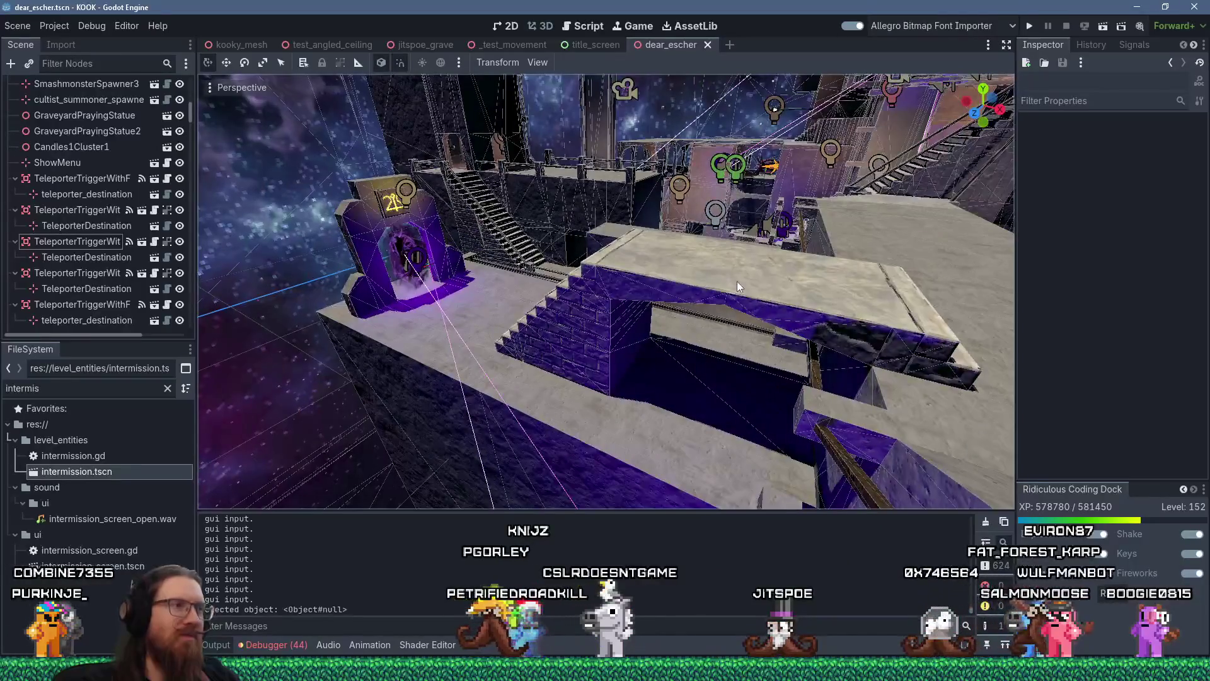
pyautogui.scroll(5, 738, 281)
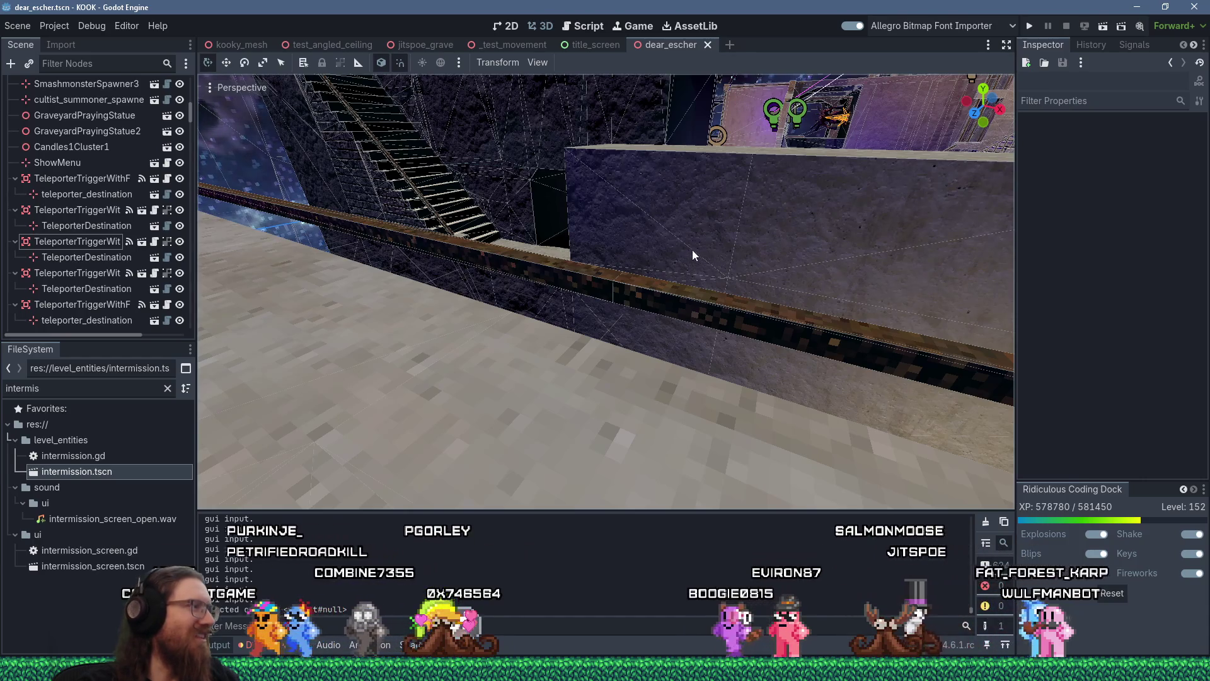
pyautogui.scroll(-10, 686, 230)
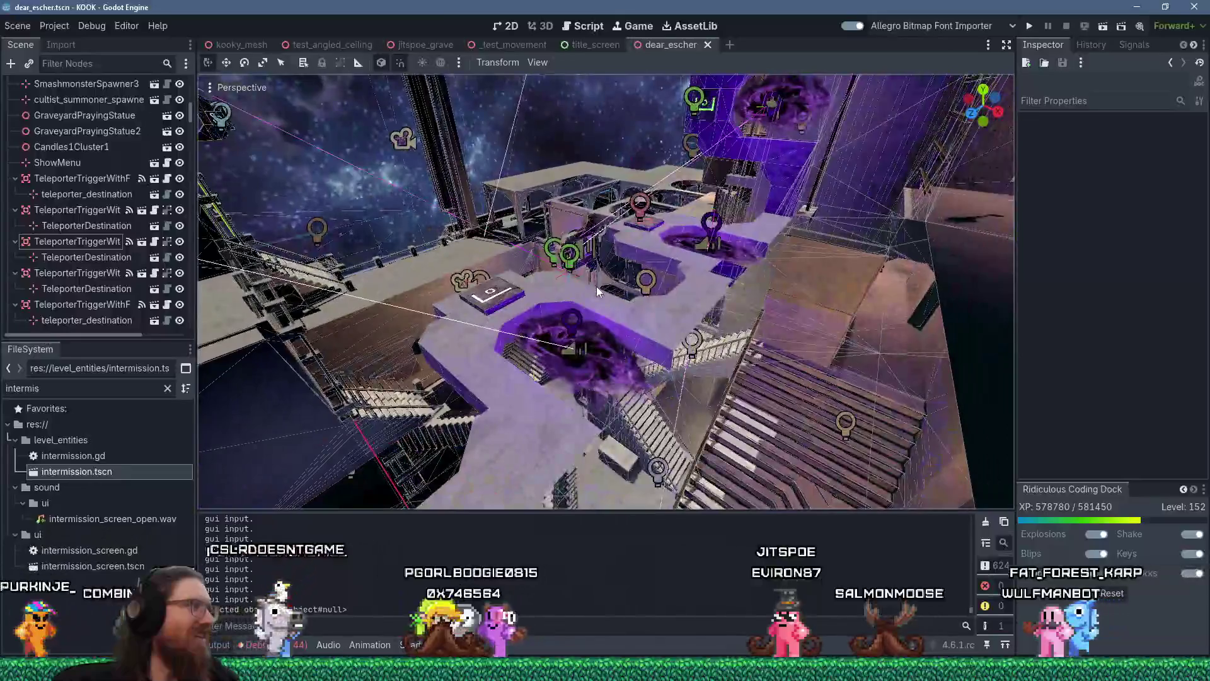
pyautogui.moveTo(596, 286)
pyautogui.mouseDown()
pyautogui.moveTo(490, 95)
pyautogui.moveTo(449, 81)
pyautogui.moveTo(452, 162)
pyautogui.moveTo(514, 228)
pyautogui.moveTo(537, 306)
pyautogui.moveTo(579, 279)
pyautogui.mouseUp()
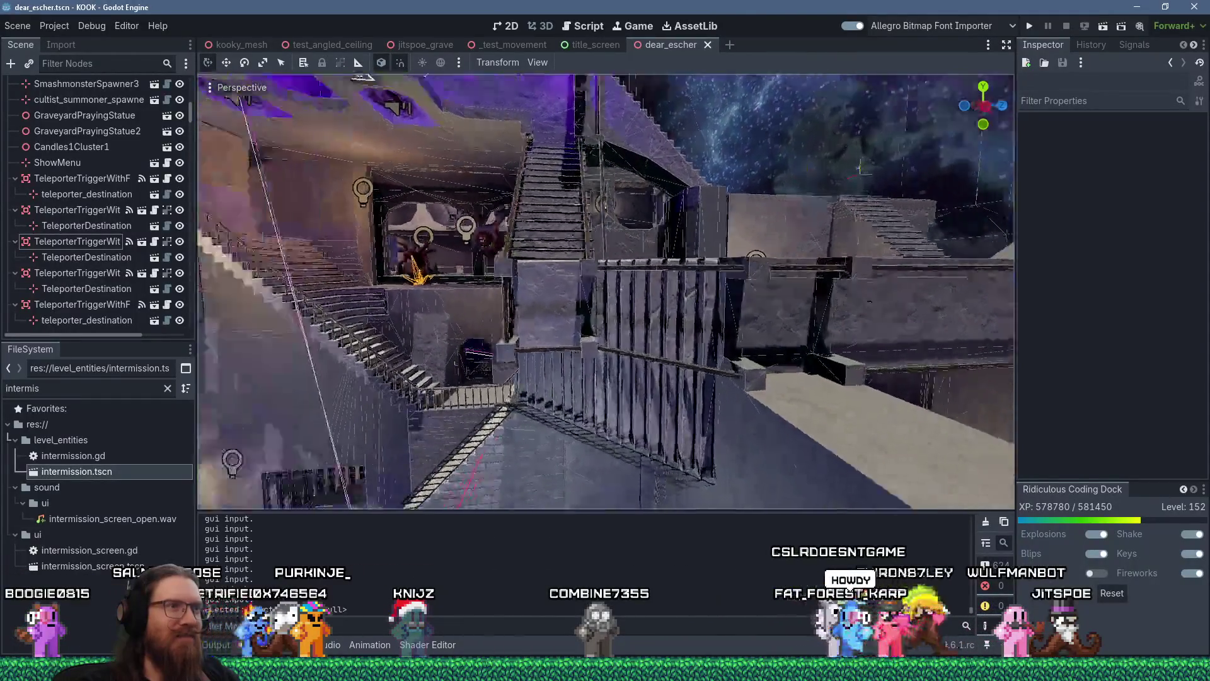
pyautogui.moveTo(579, 279); pyautogui.dragTo(598, 258)
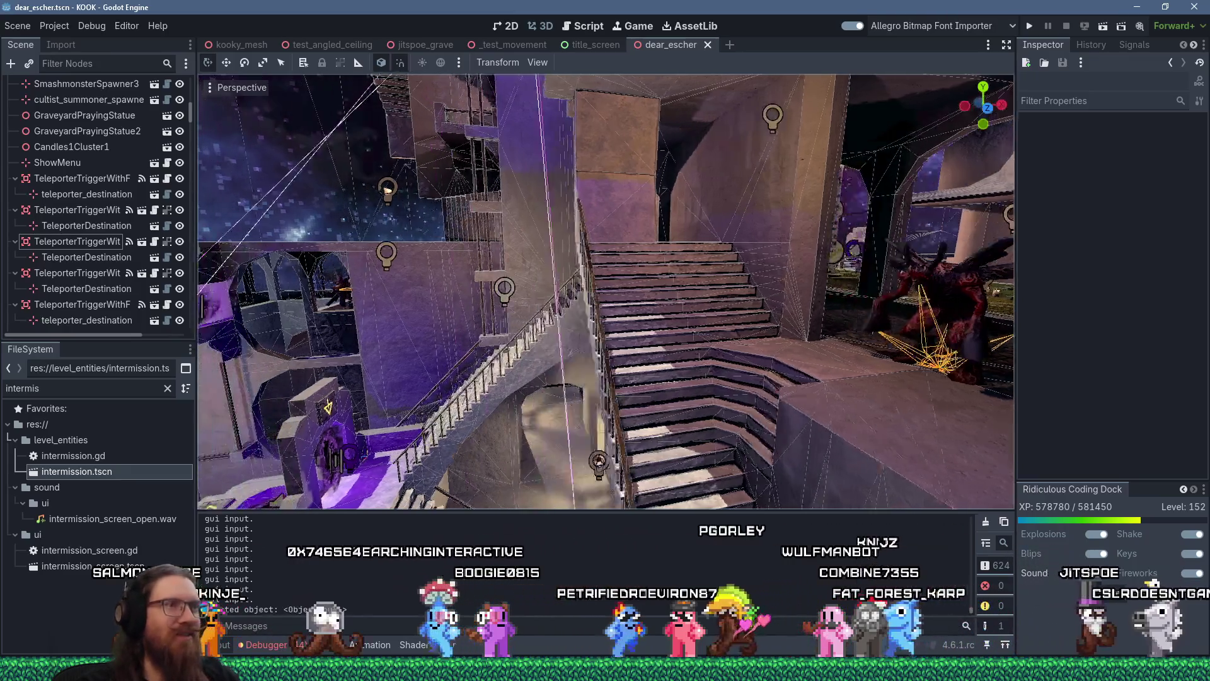
pyautogui.moveTo(599, 259); pyautogui.dragTo(602, 254)
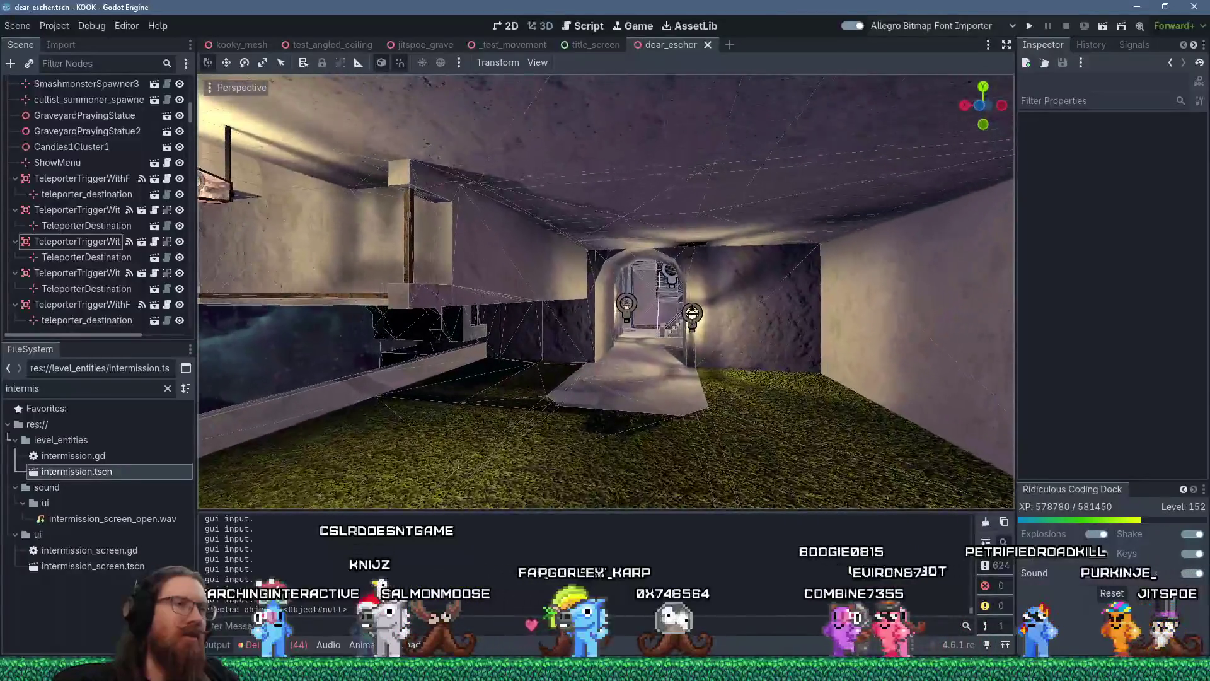
pyautogui.press('w')
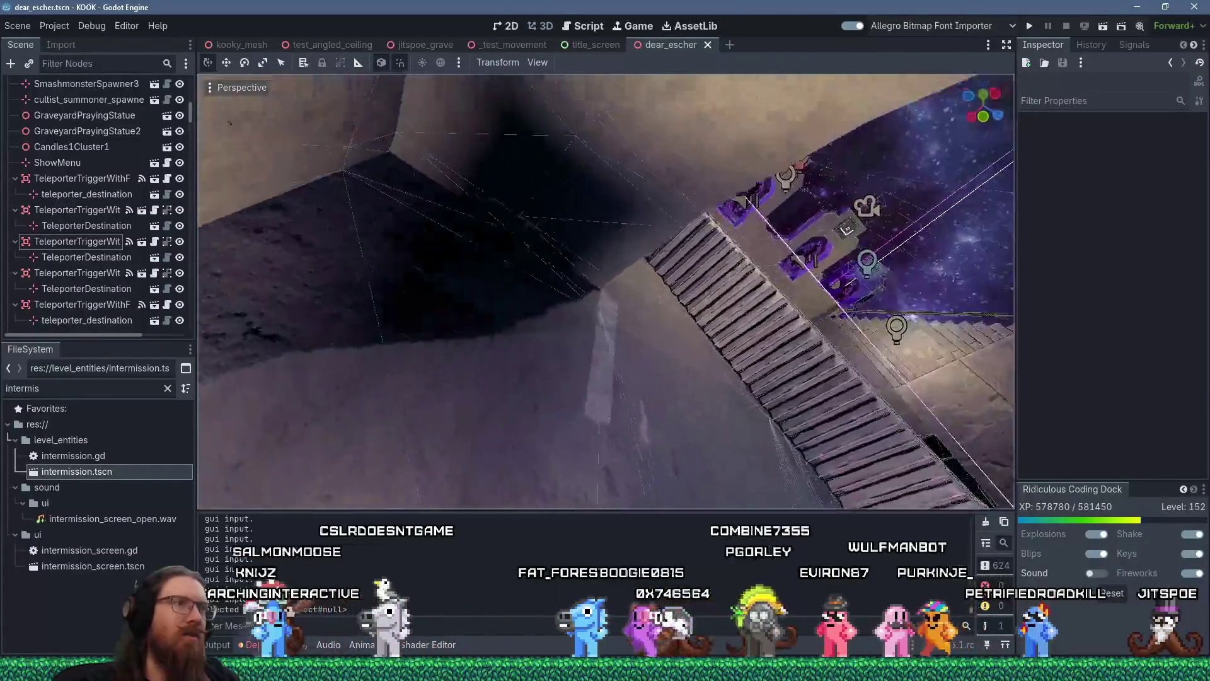
pyautogui.press('w')
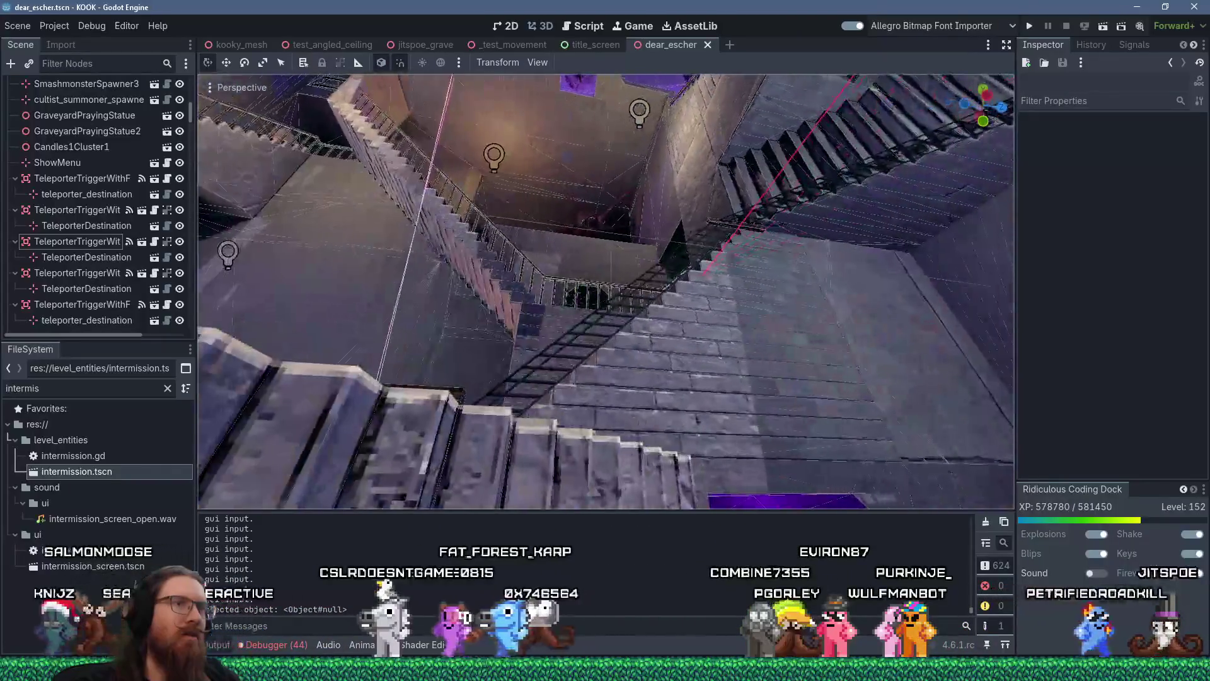
pyautogui.press('w')
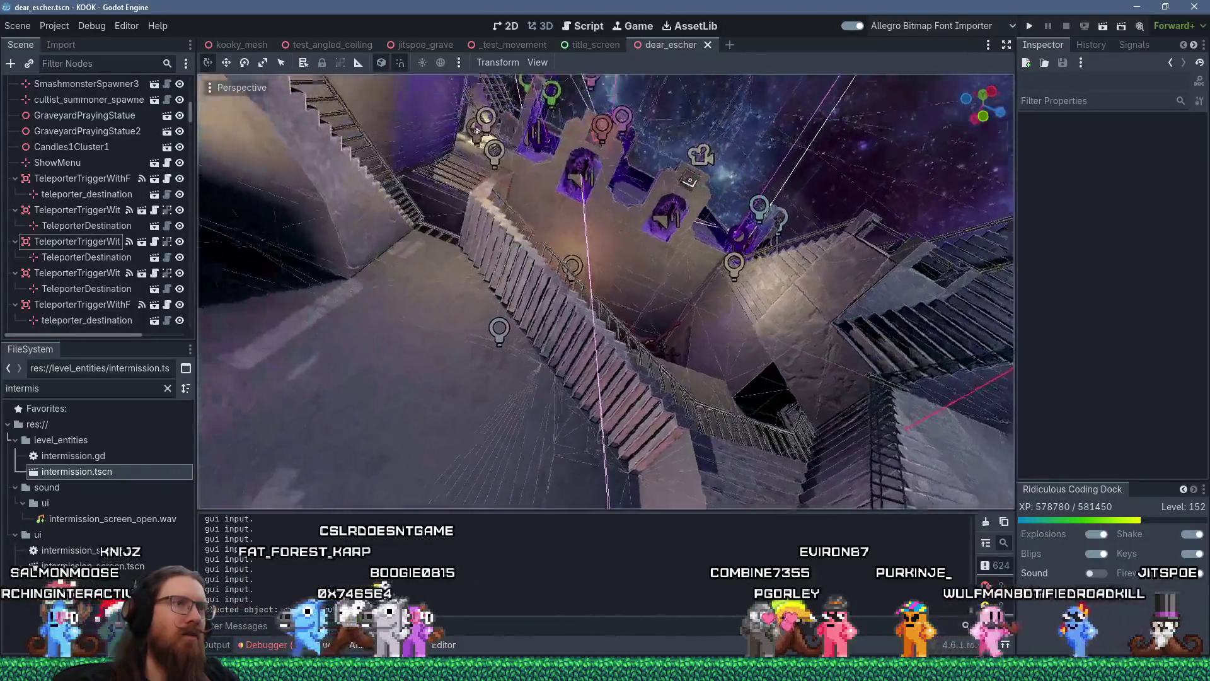
pyautogui.press('w')
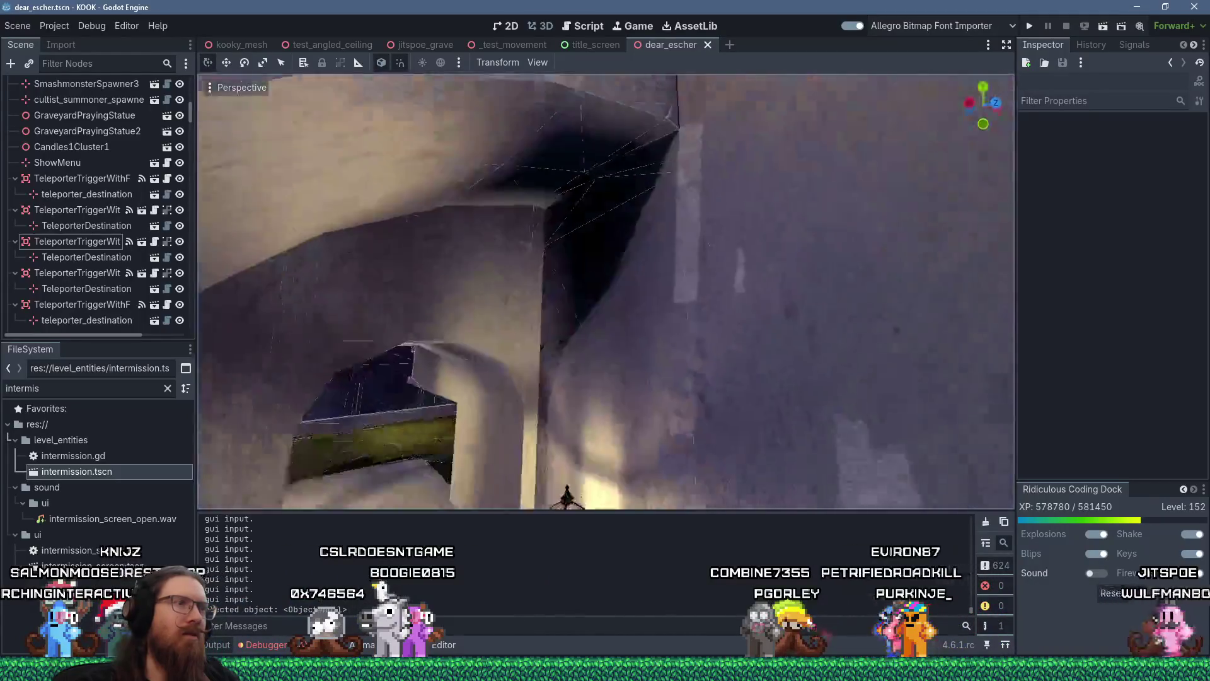
pyautogui.press('s')
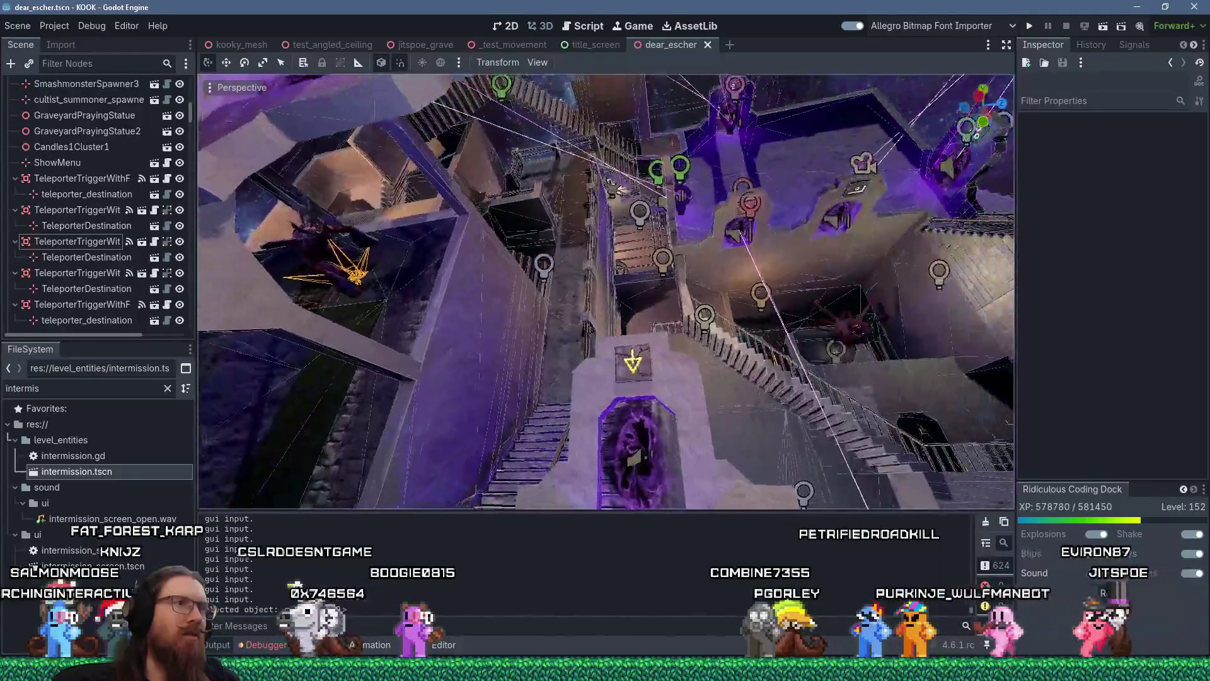
pyautogui.press('w')
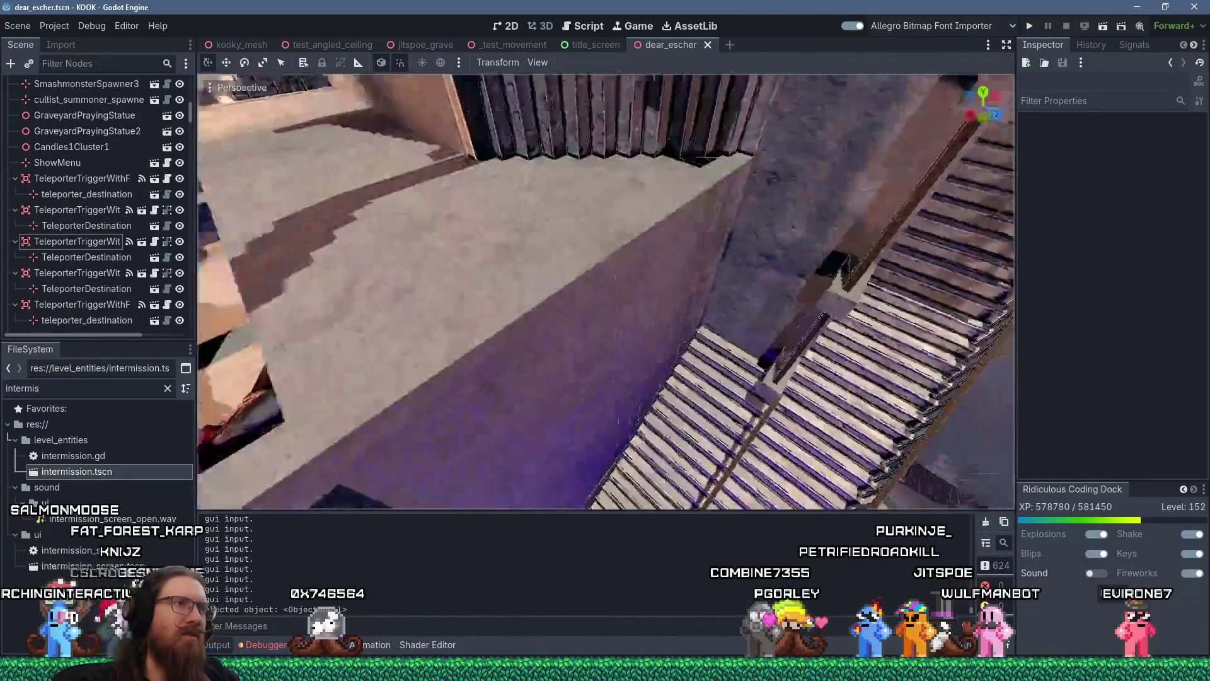
pyautogui.press('w')
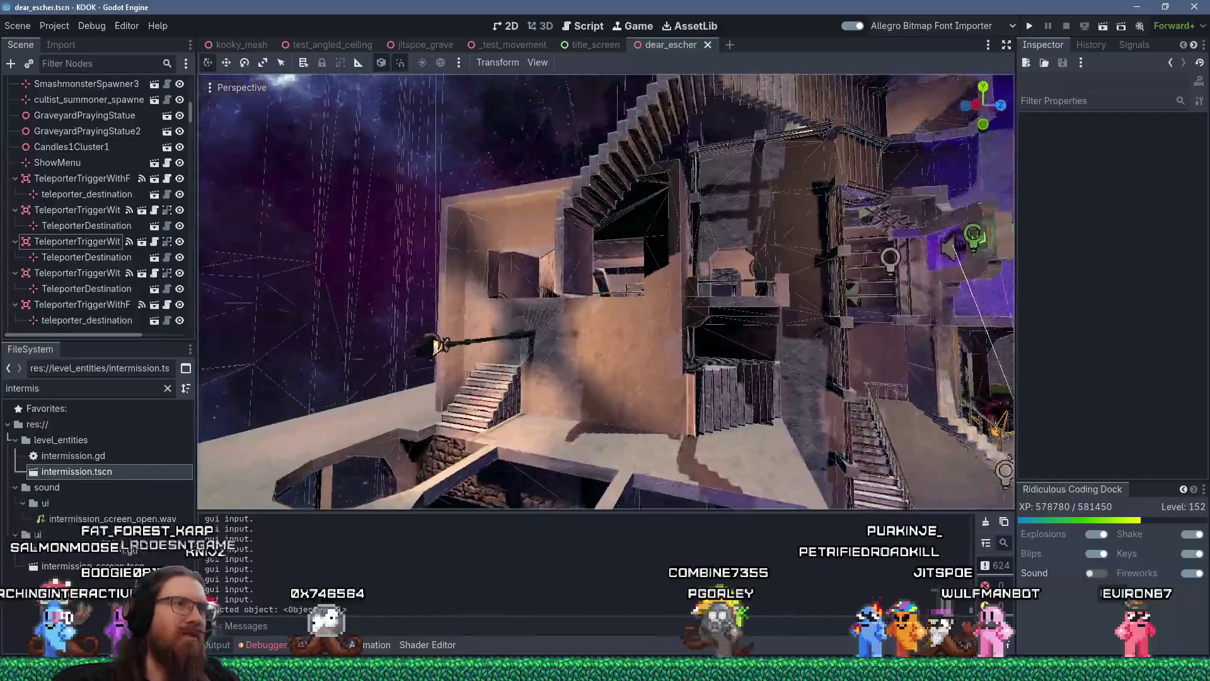
pyautogui.press('w')
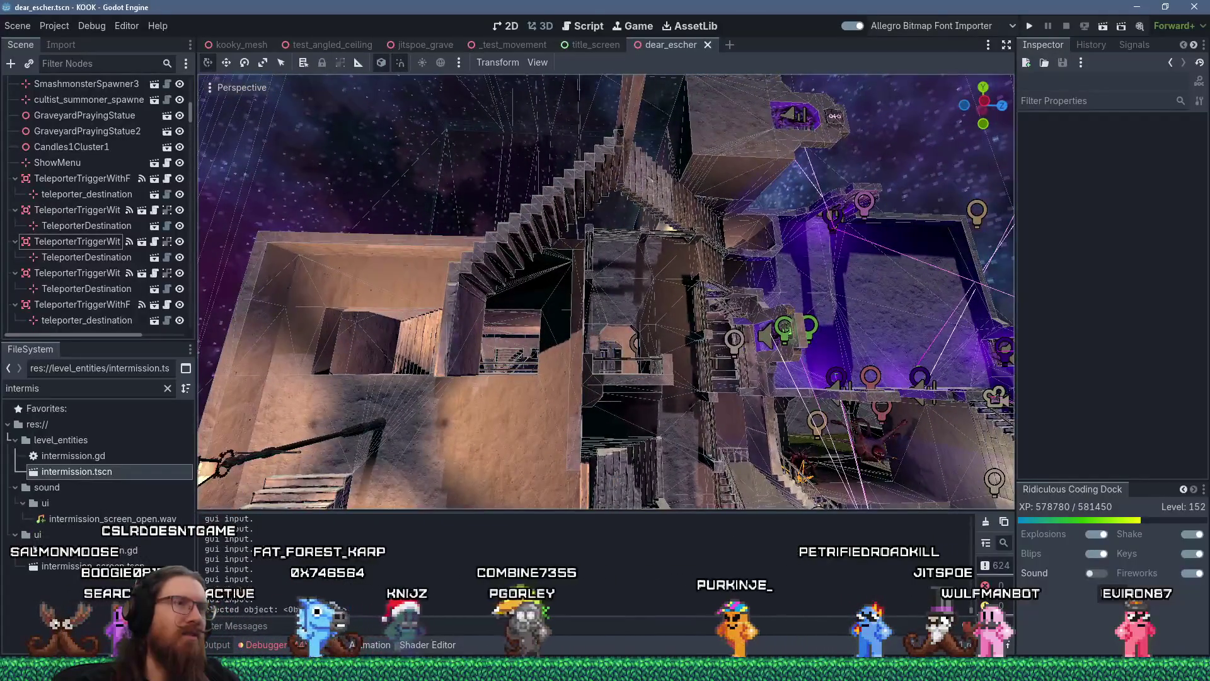
pyautogui.press('w')
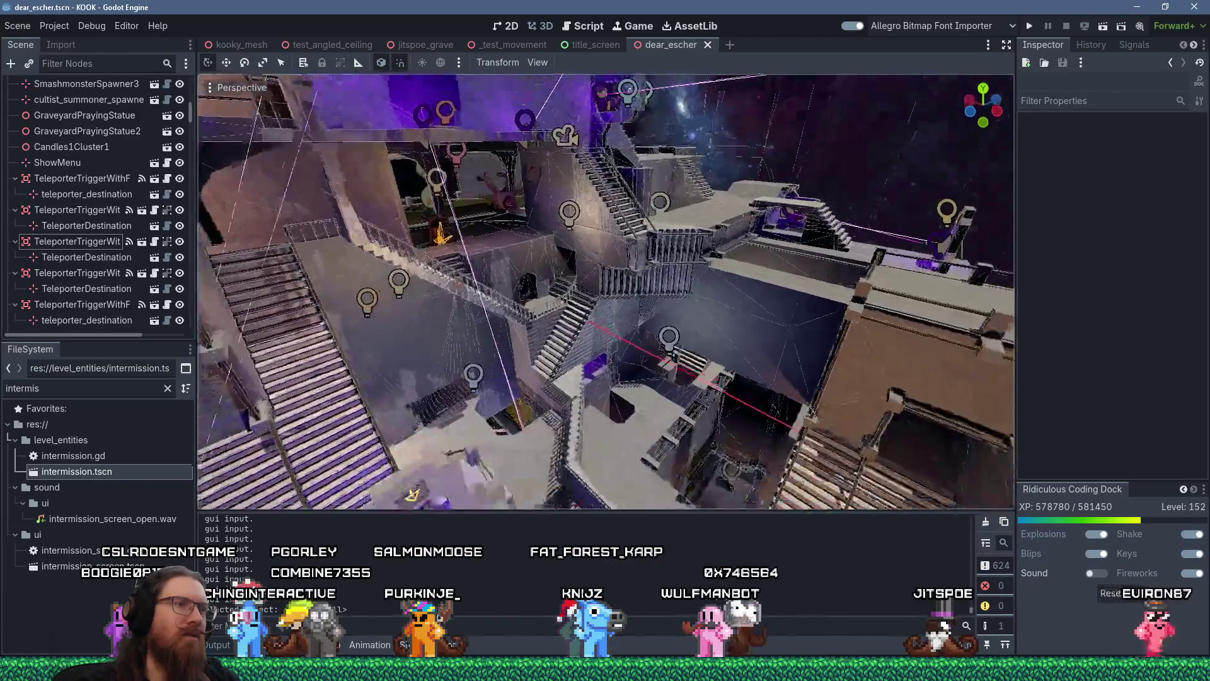
pyautogui.press('w')
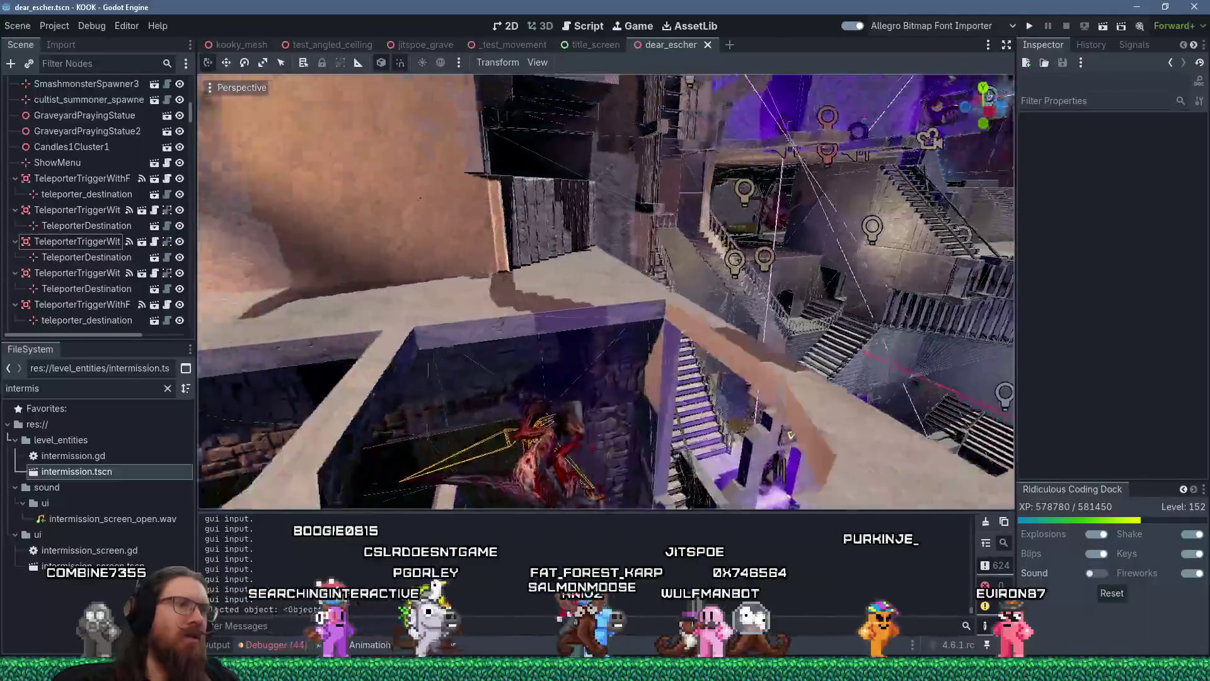
pyautogui.press('w')
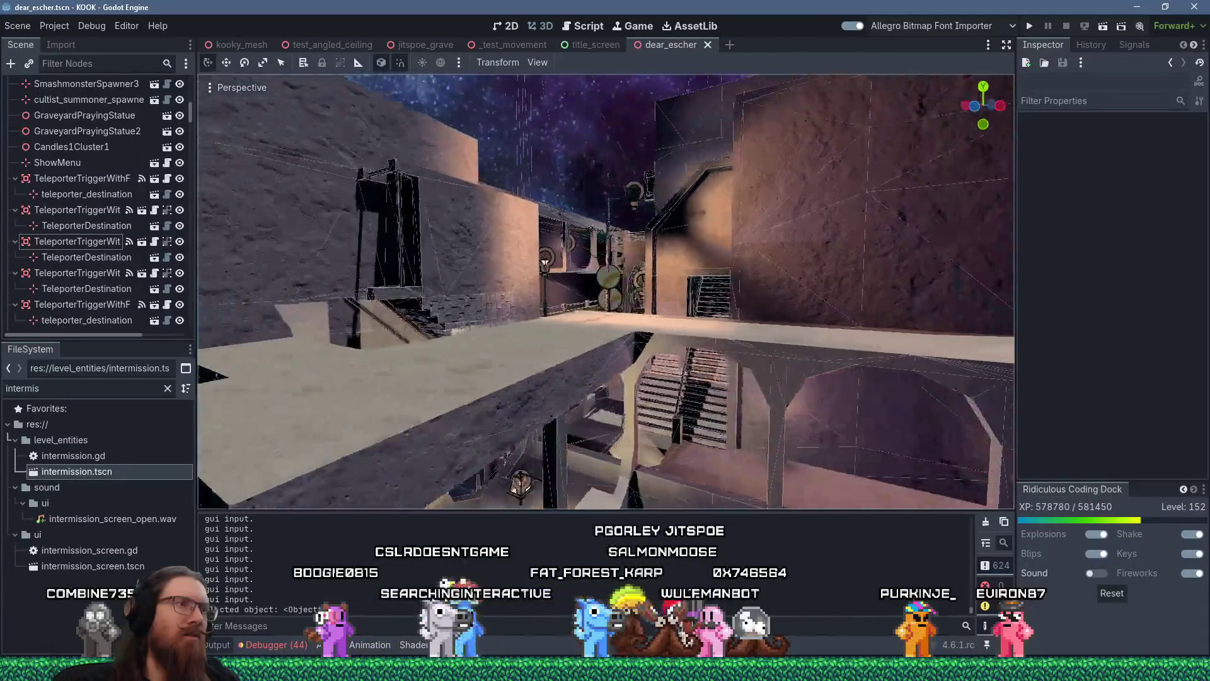
pyautogui.press('w')
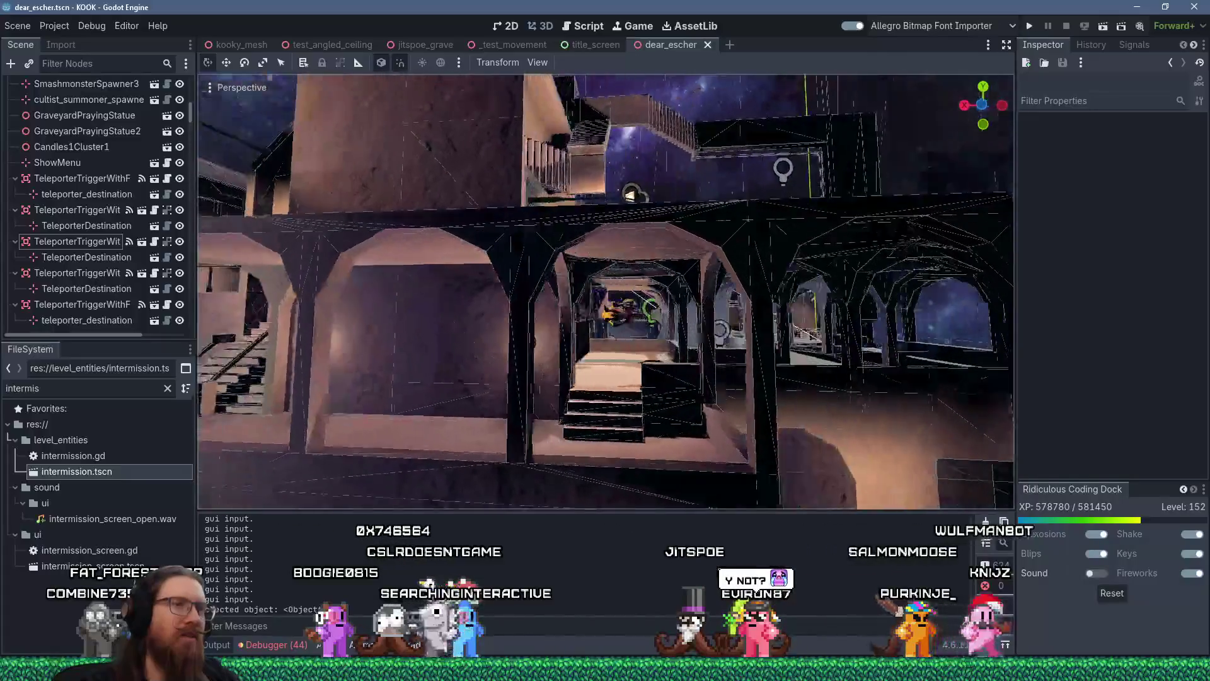
pyautogui.press('w')
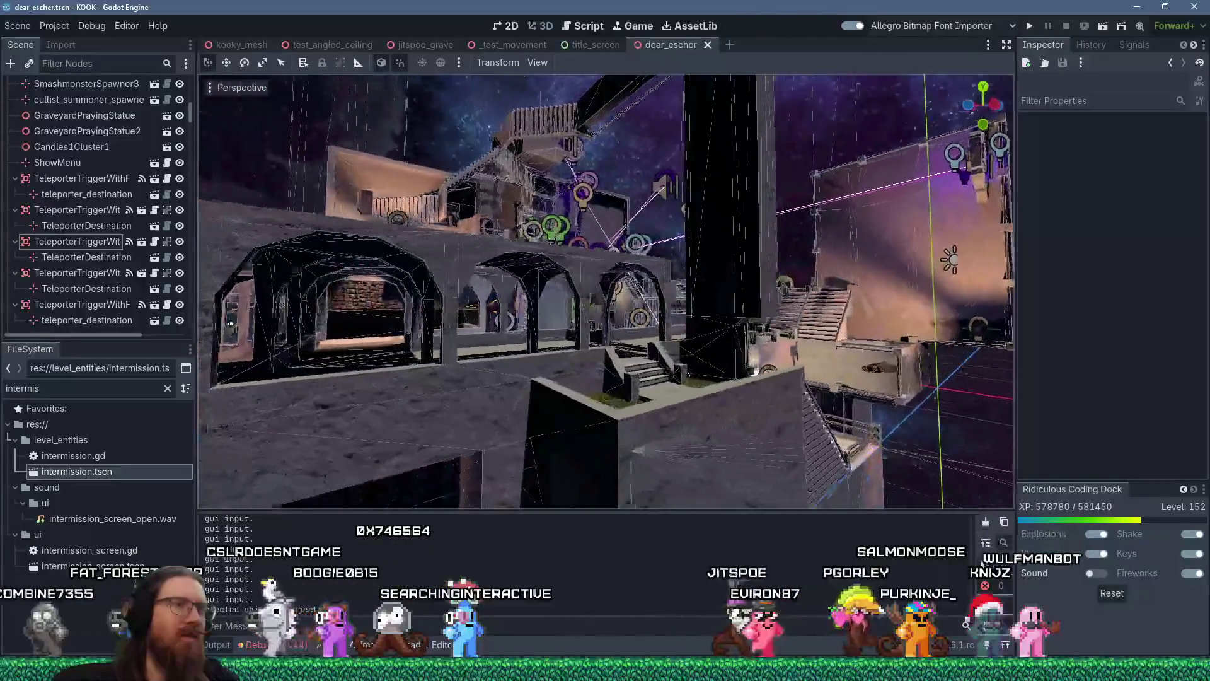
pyautogui.press('w')
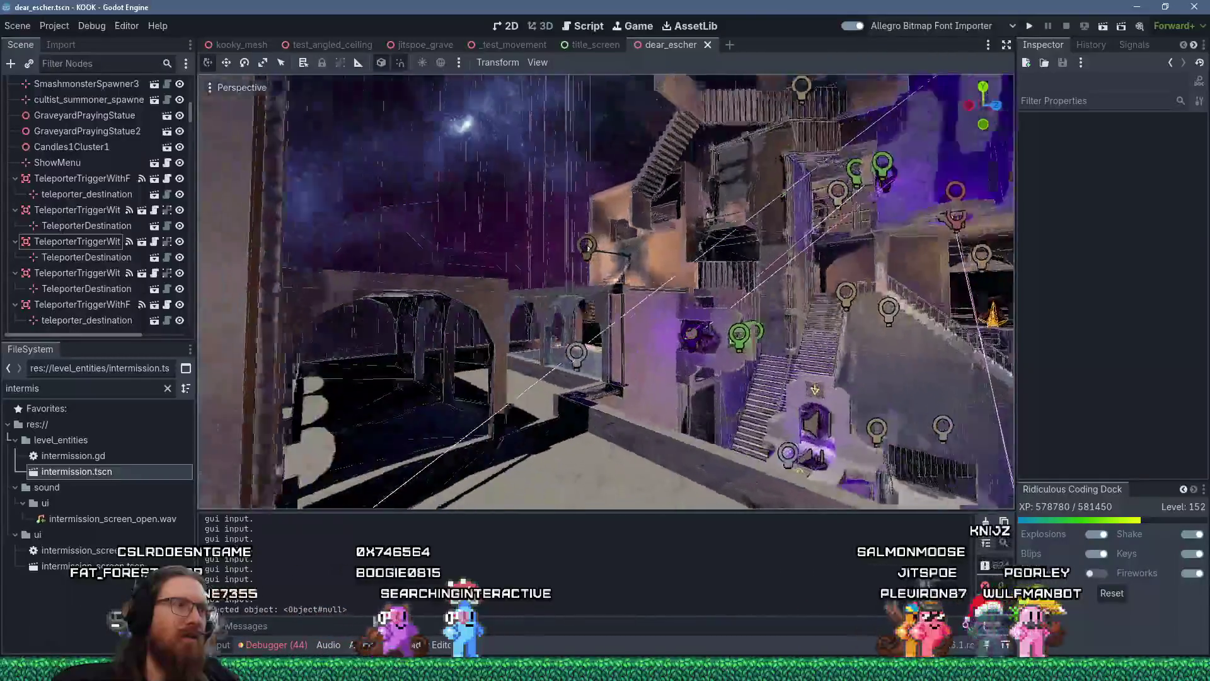
pyautogui.press('w')
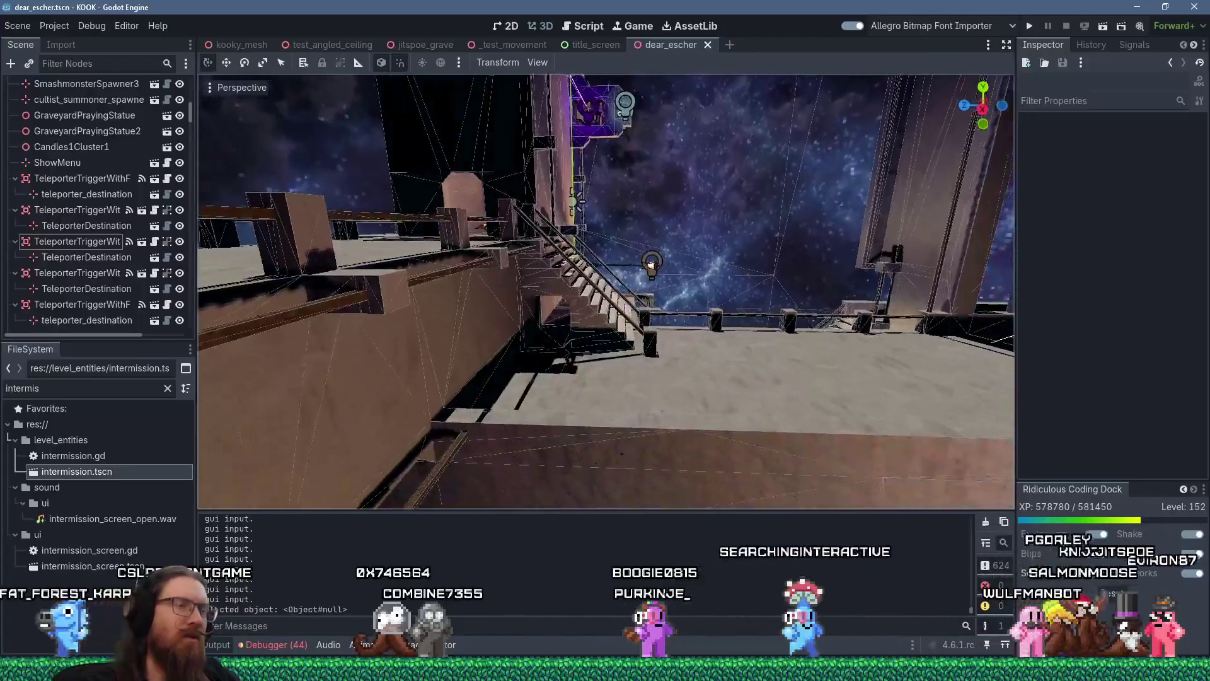
pyautogui.press('w')
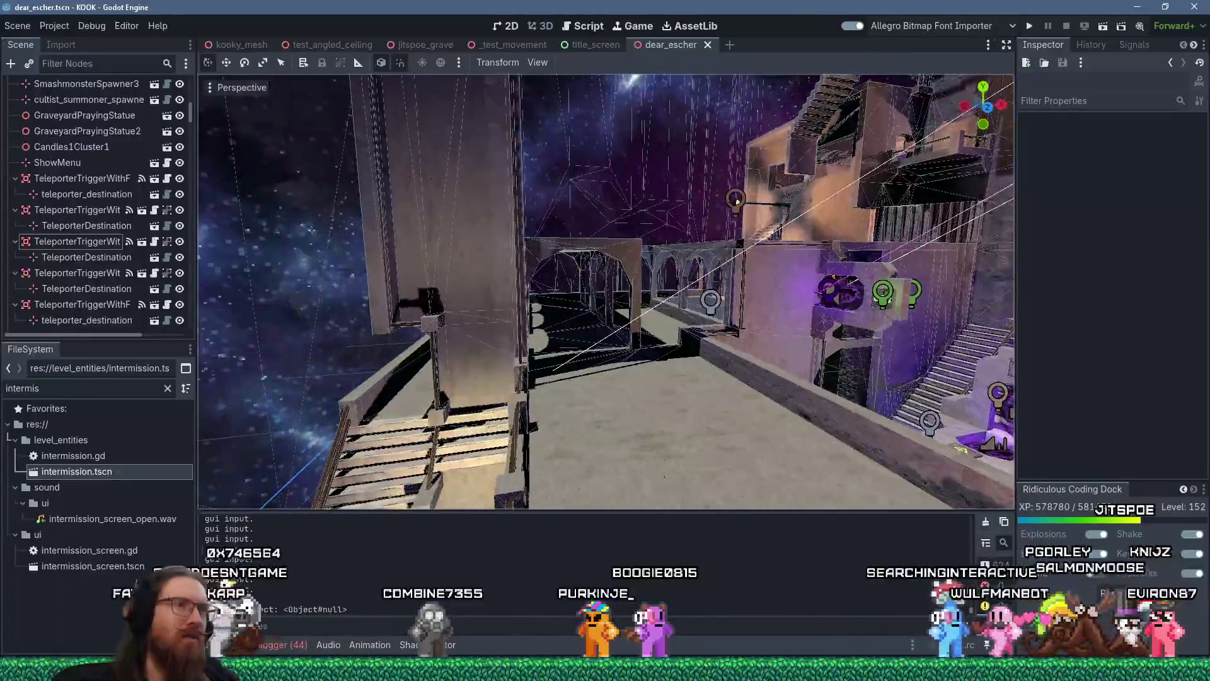
pyautogui.press('w')
pyautogui.press('w')
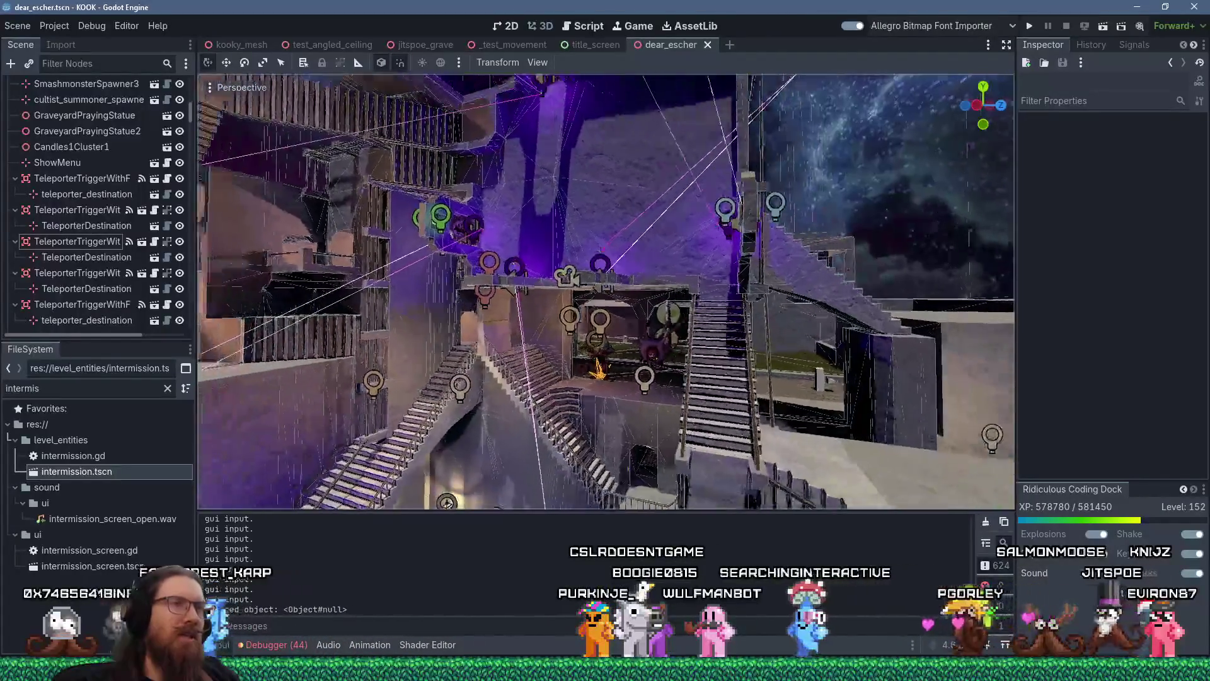
pyautogui.press('w')
pyautogui.press('w')
pyautogui.press('w')
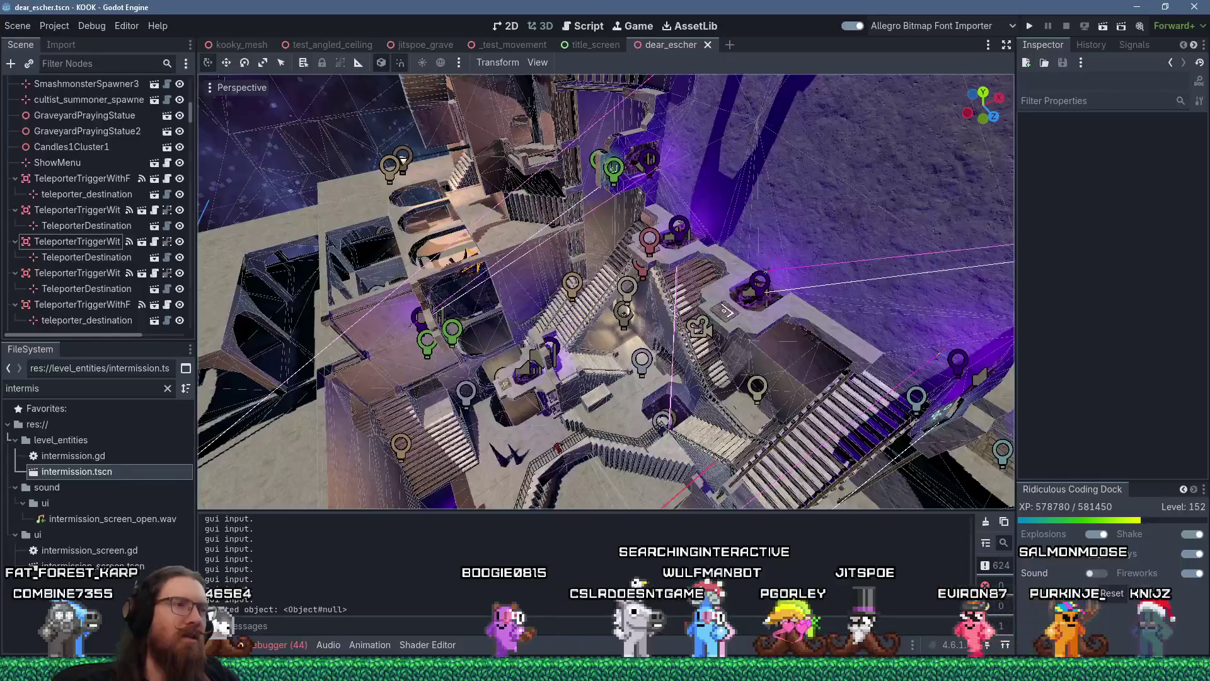
pyautogui.press('w')
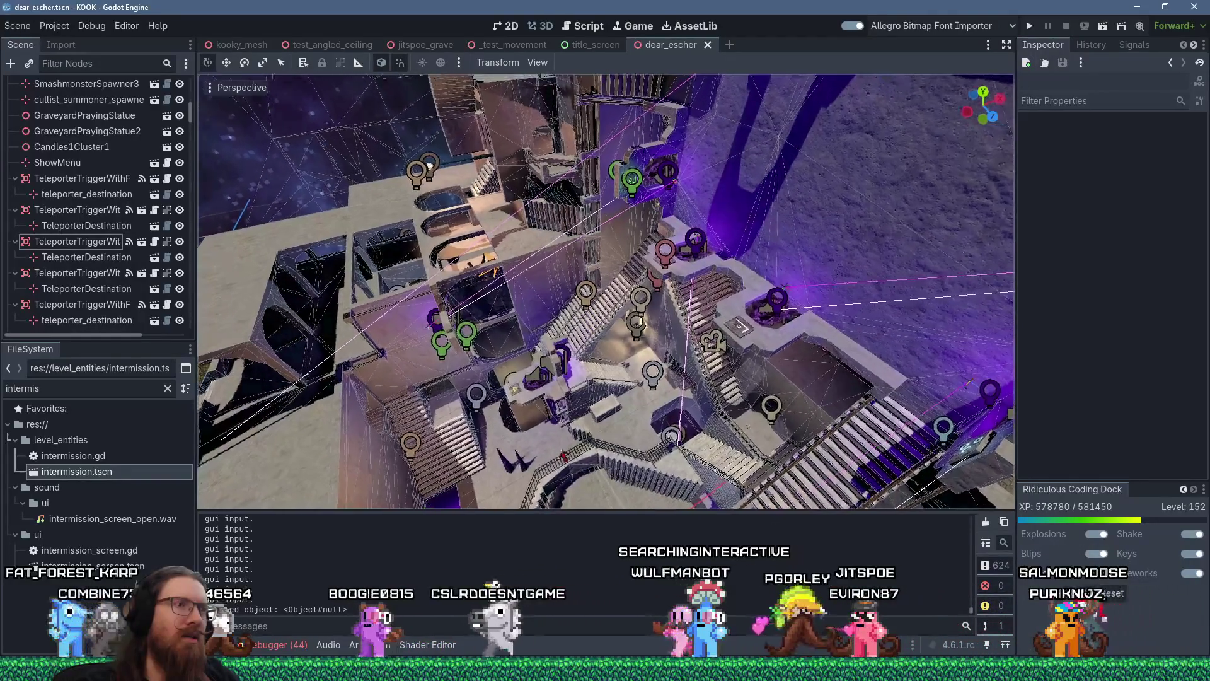
pyautogui.press('w')
pyautogui.press('w')
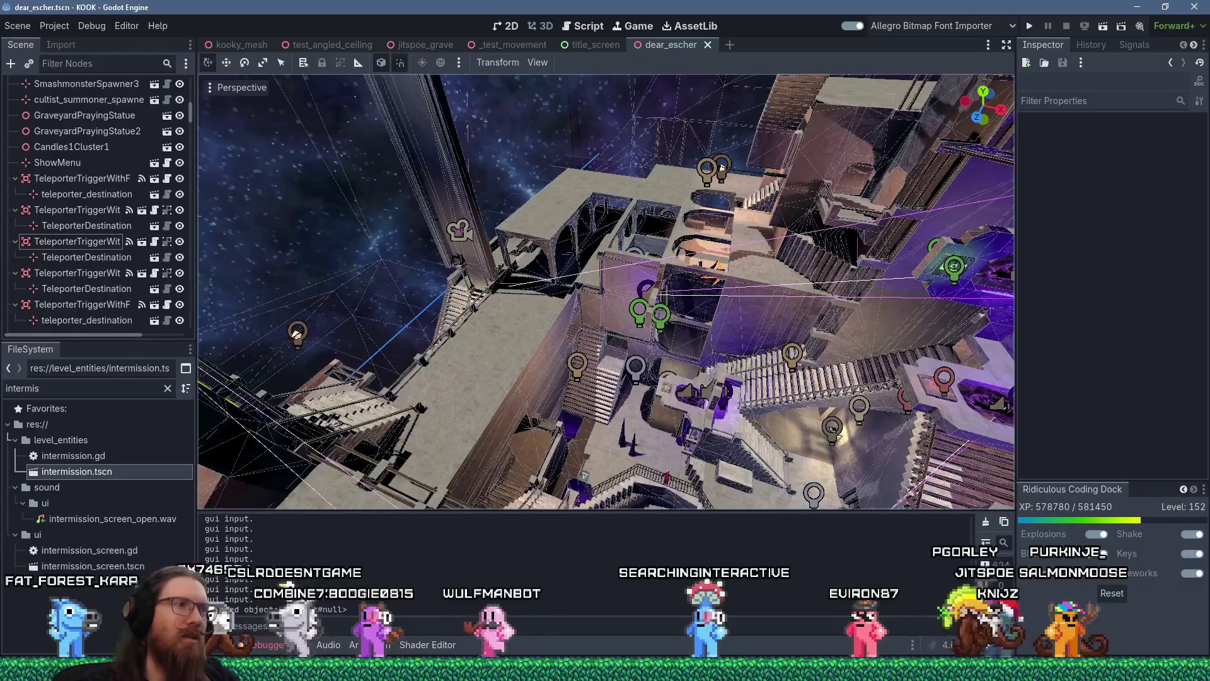
pyautogui.press('w')
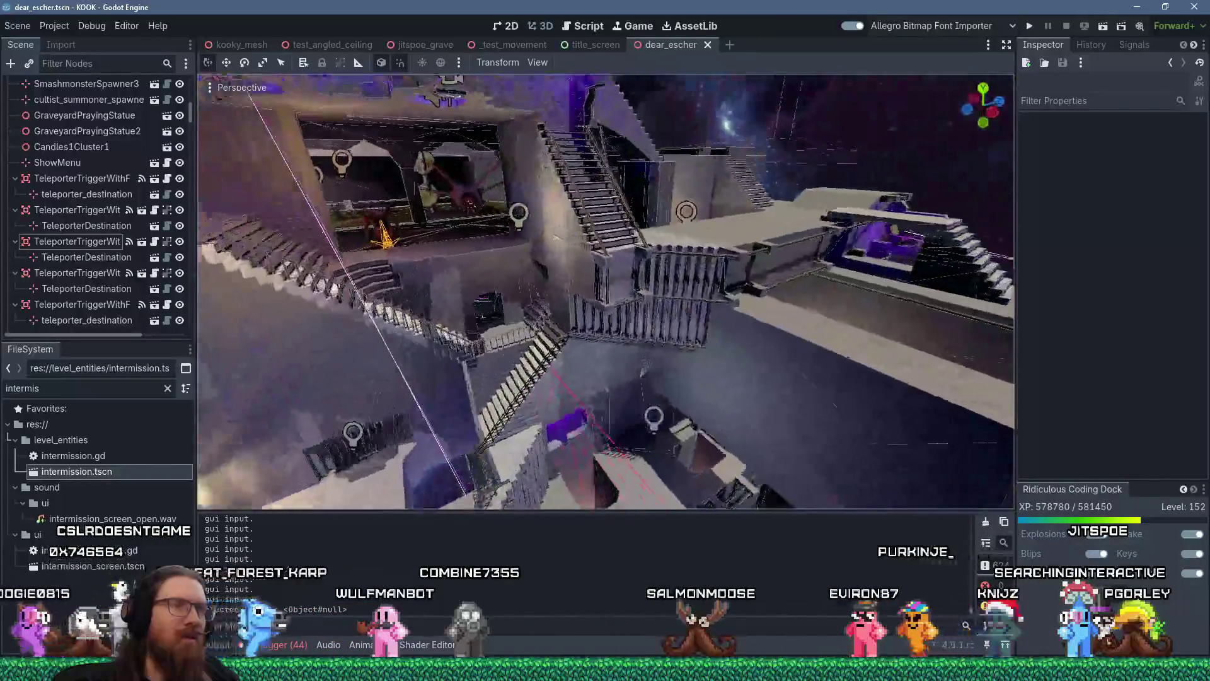
pyautogui.press('w')
pyautogui.press('w')
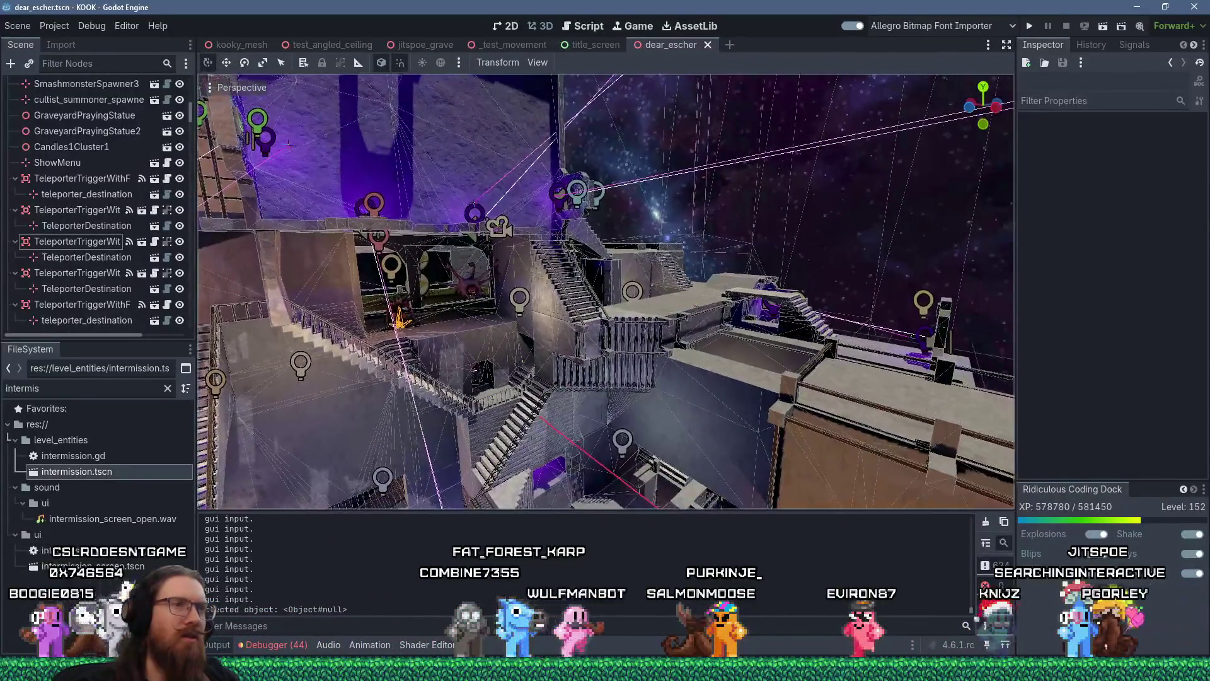
pyautogui.press('w')
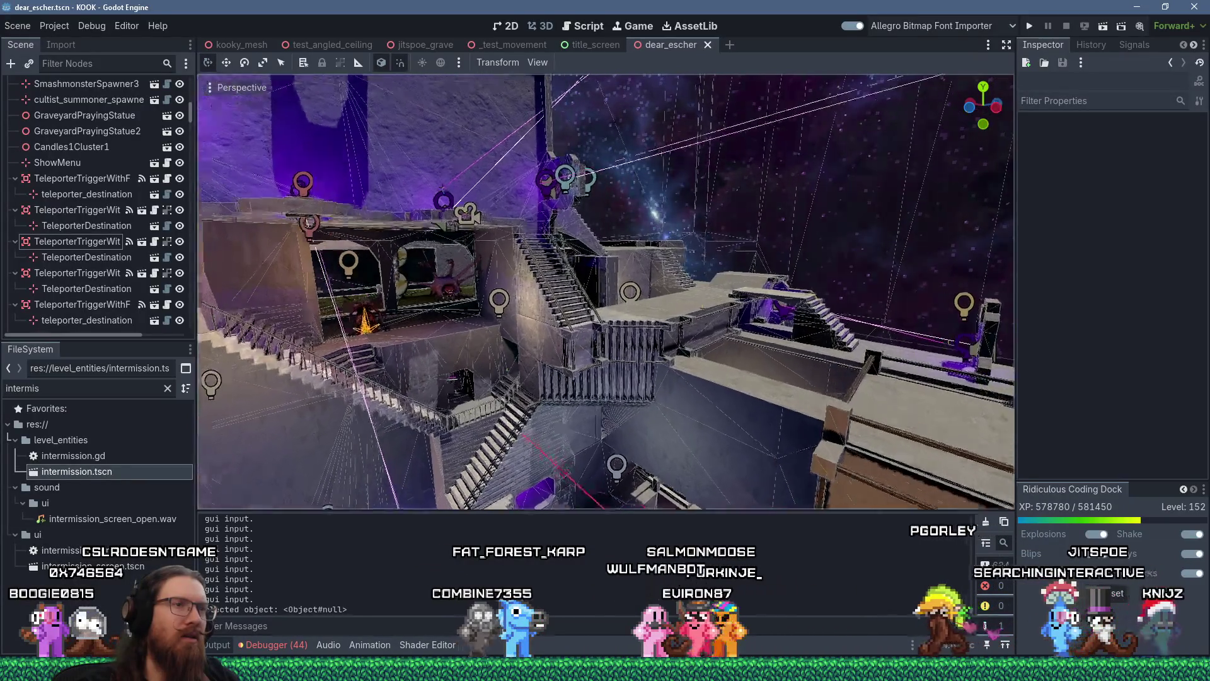
pyautogui.press('w')
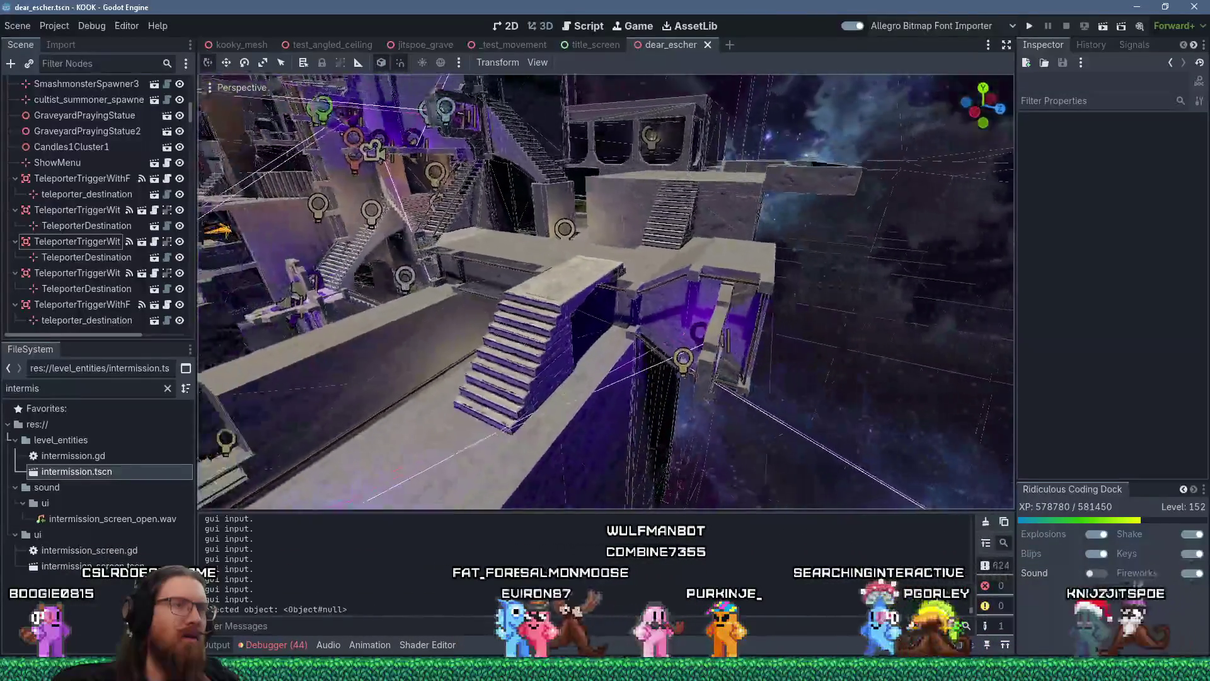
pyautogui.press('w')
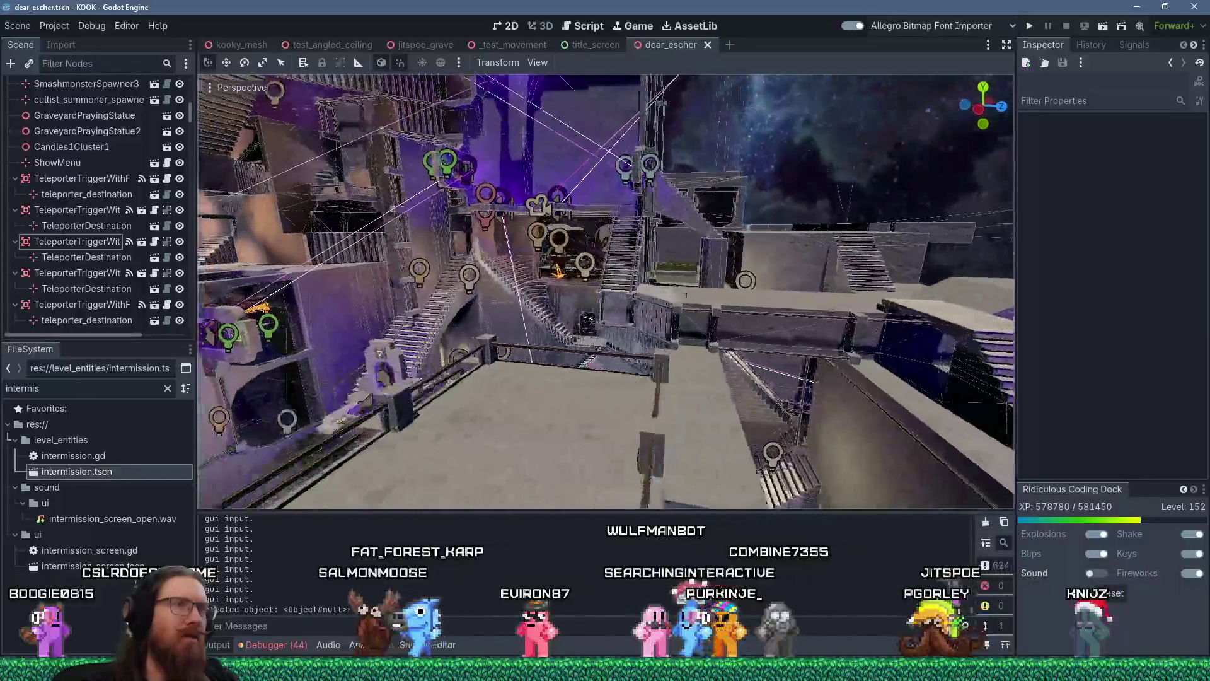
pyautogui.press('w')
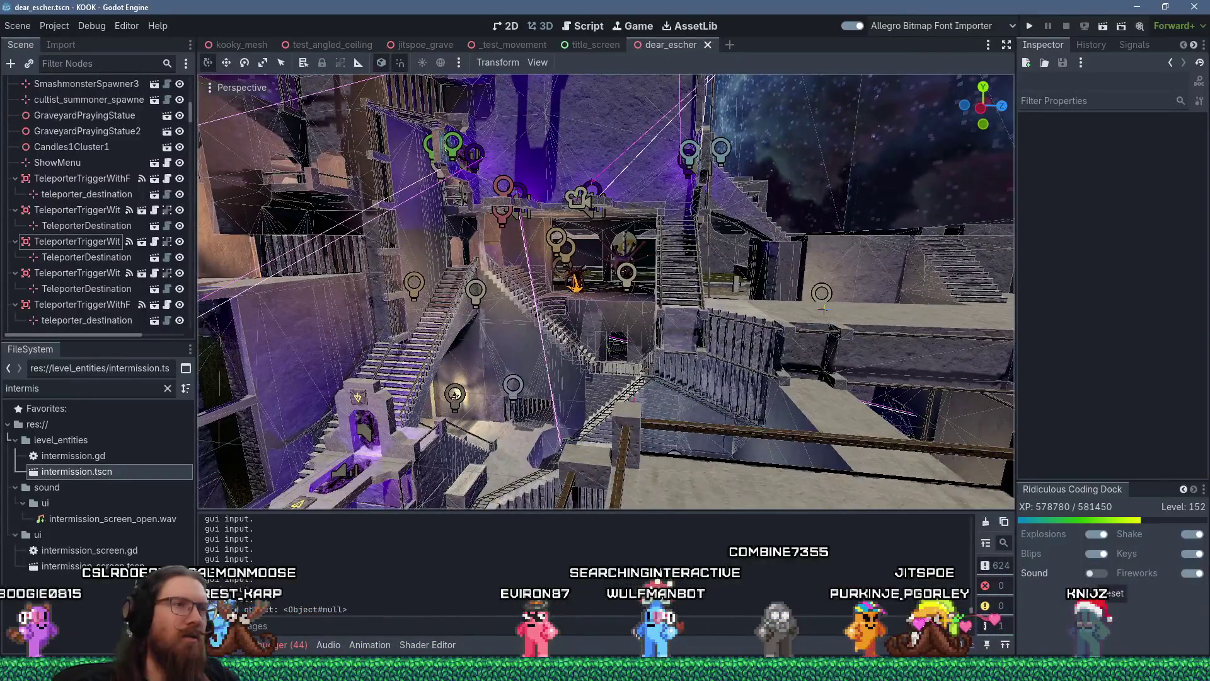
pyautogui.press('w')
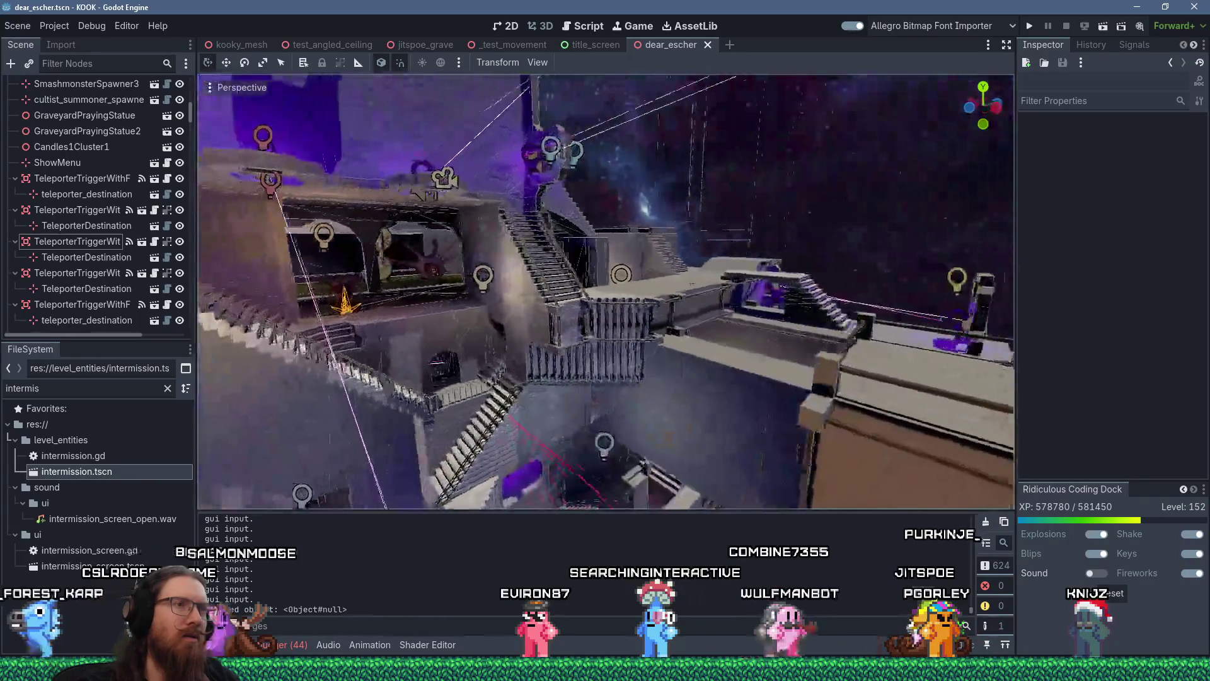
pyautogui.press('w')
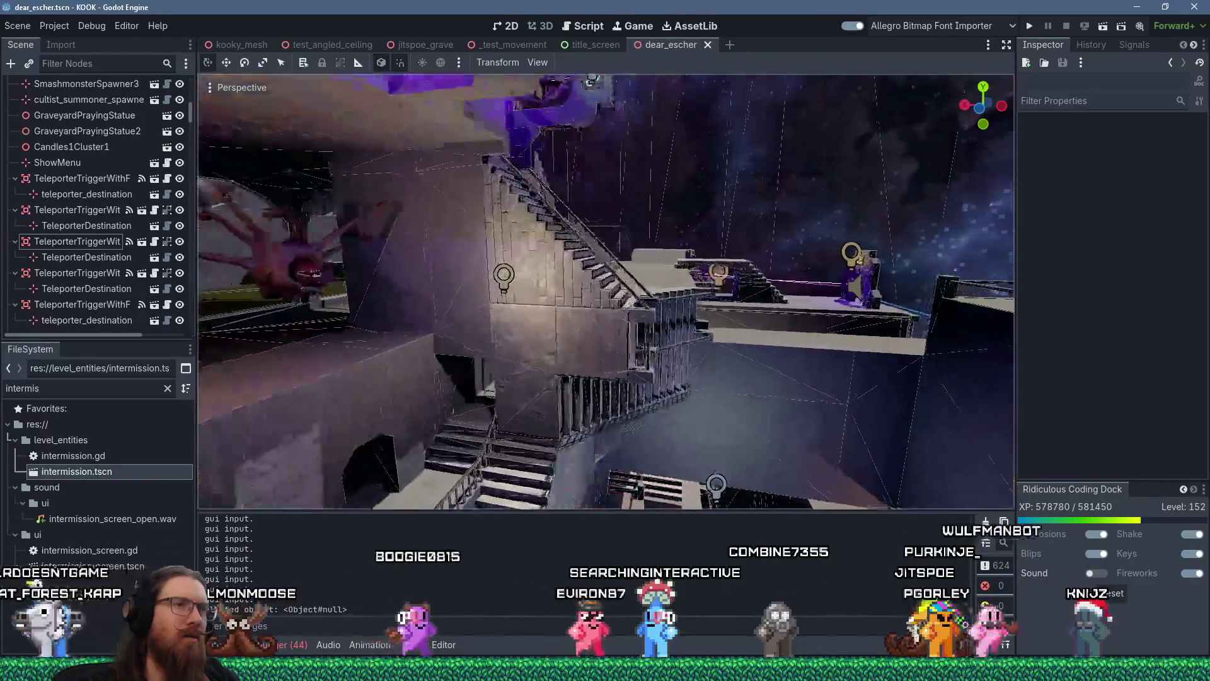
pyautogui.press('w')
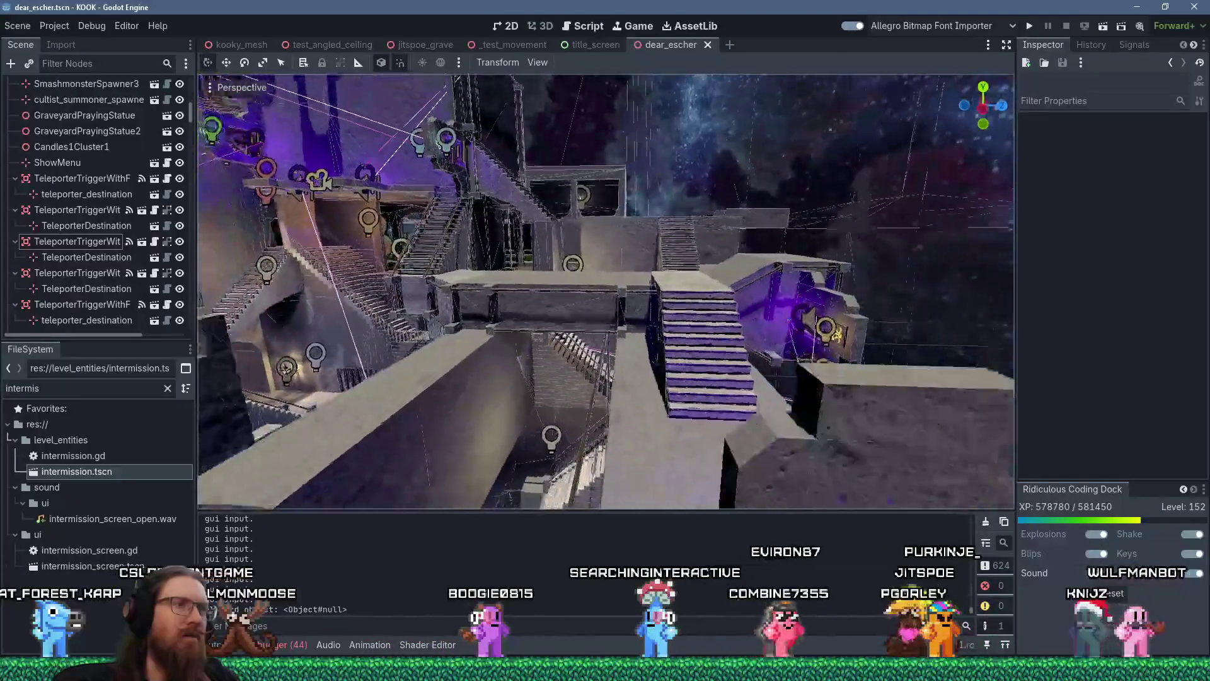
pyautogui.press('w')
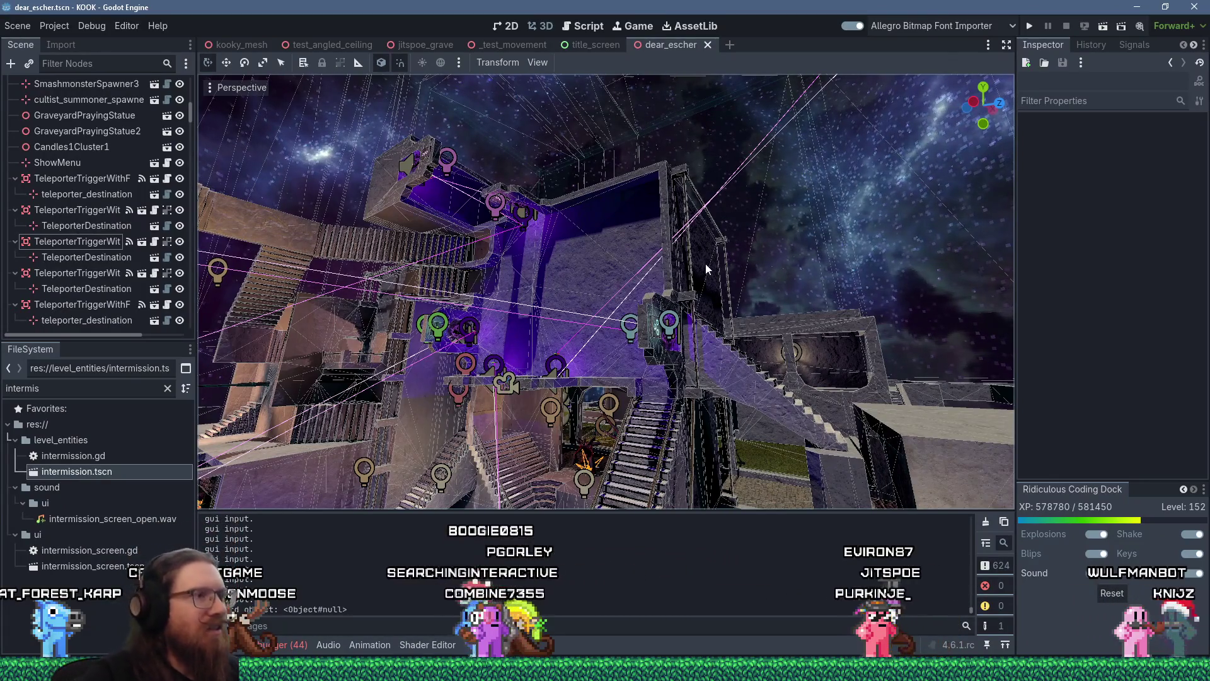
pyautogui.press('w')
pyautogui.press('w')
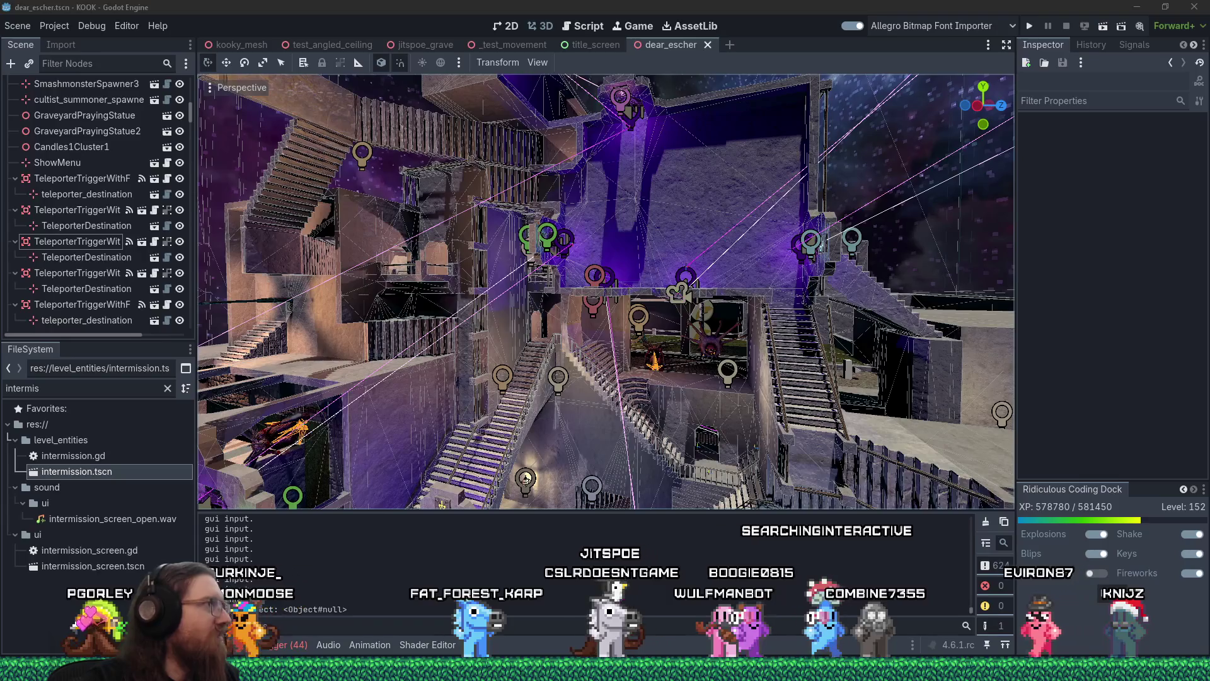
pyautogui.moveTo(0, 41)
pyautogui.mouseDown()
pyautogui.moveTo(250, 41)
pyautogui.moveTo(508, 12)
pyautogui.mouseUp()
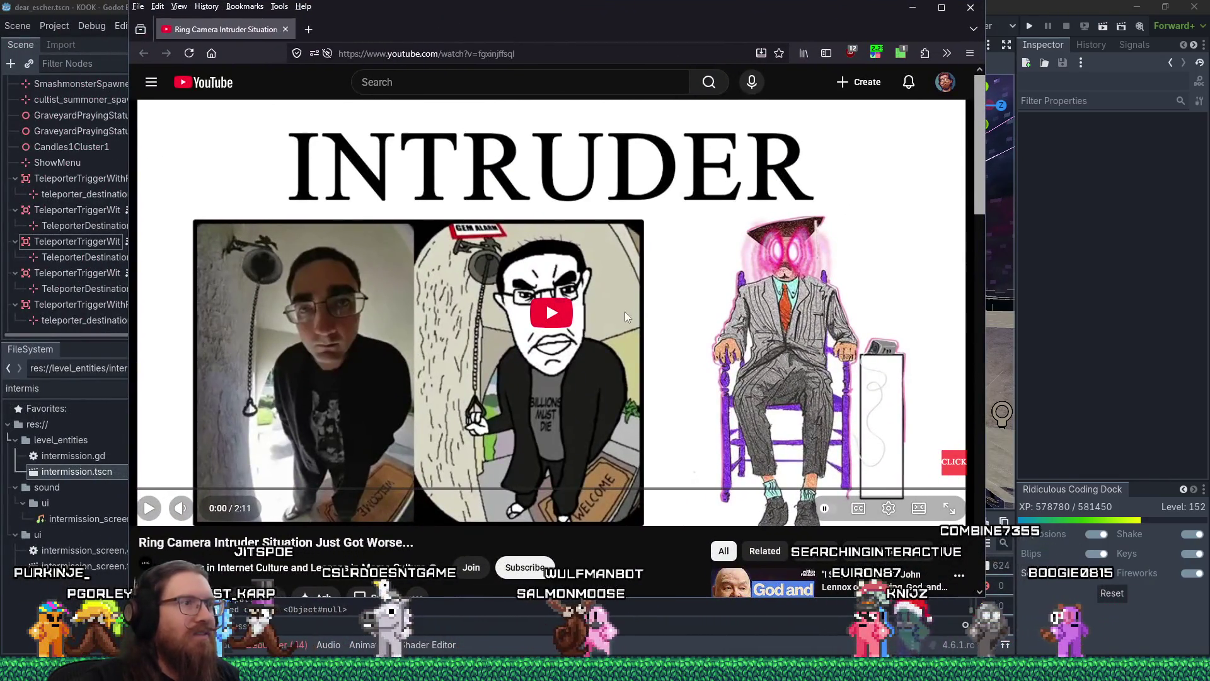
pyautogui.click(573, 315)
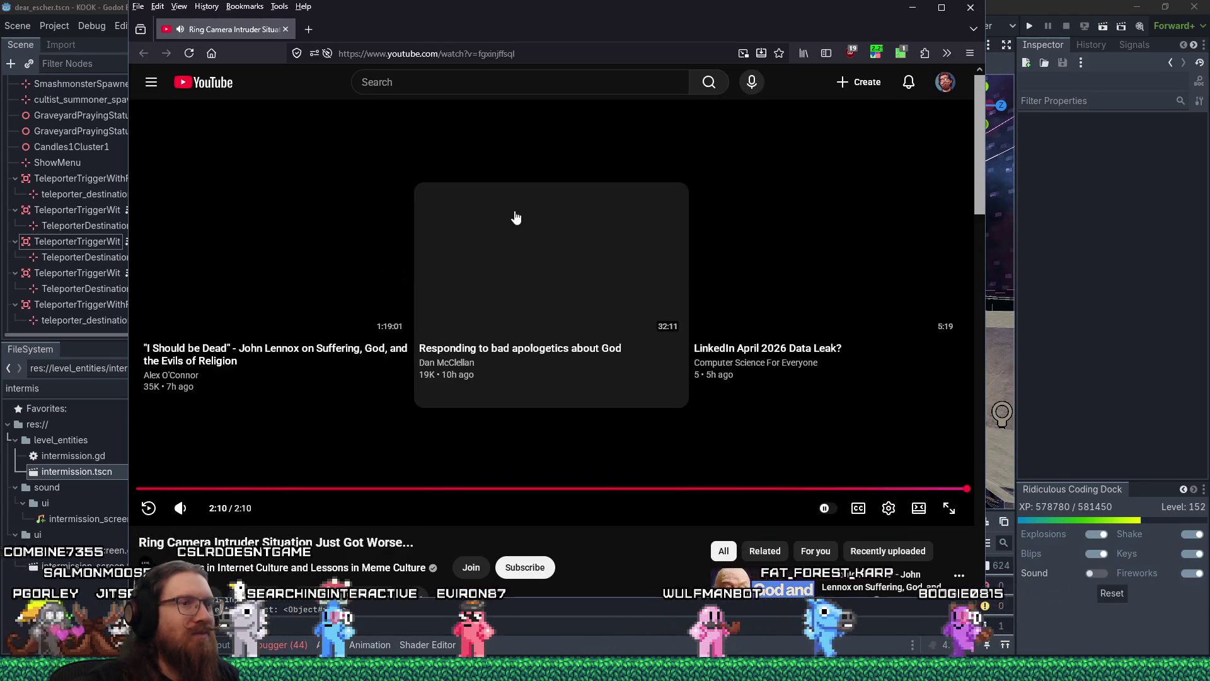
pyautogui.click(286, 30)
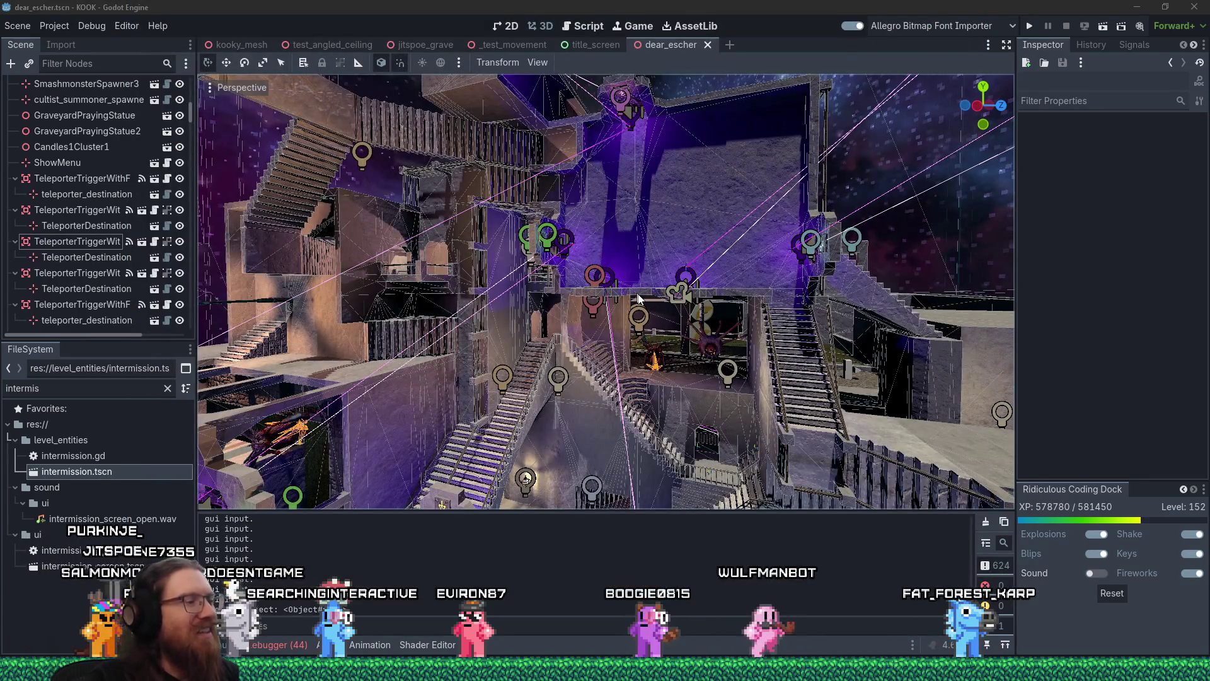
# Step: Fly the viewport camera around the purple archway and stairs, then bring up the window switcher
pyautogui.moveTo(644, 307); pyautogui.dragTo(417, 95)
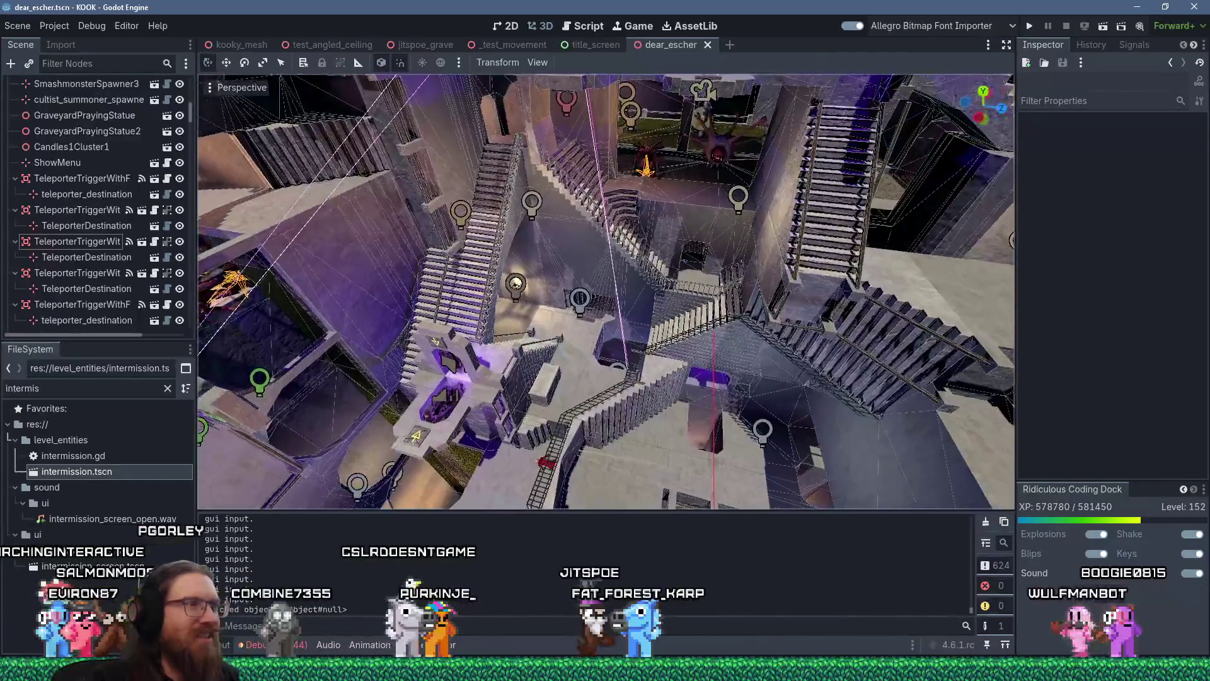
pyautogui.press('w')
pyautogui.press('w')
pyautogui.press('w')
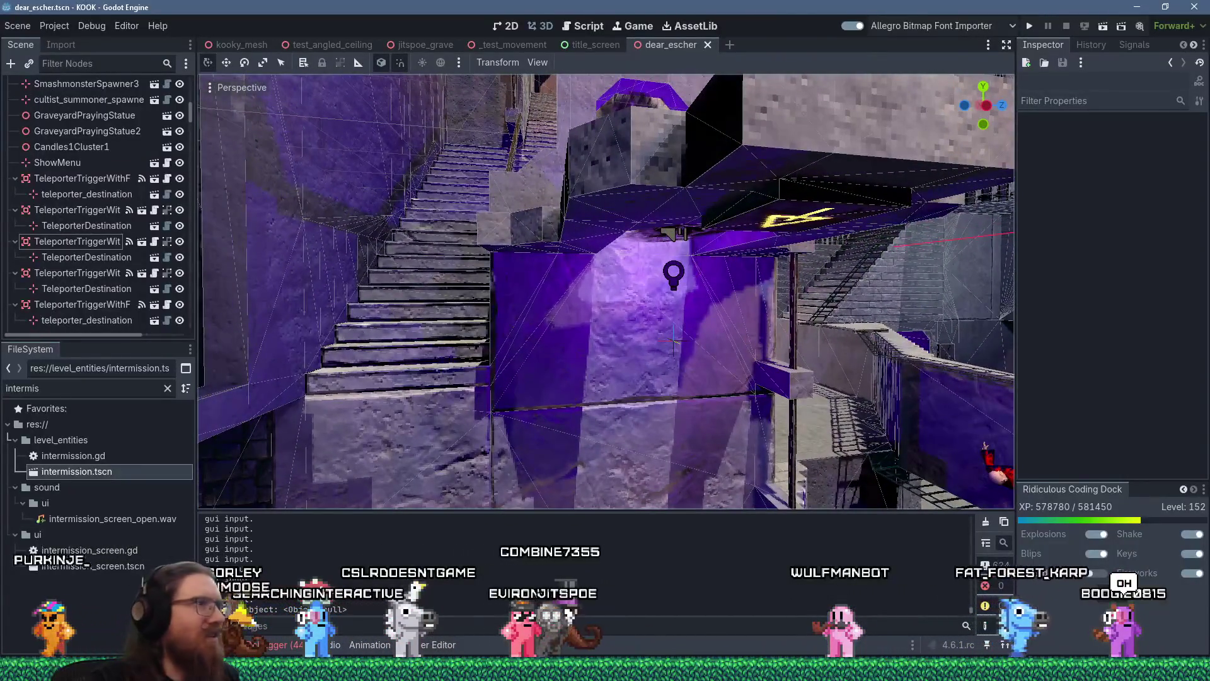
pyautogui.press('s')
pyautogui.press('w')
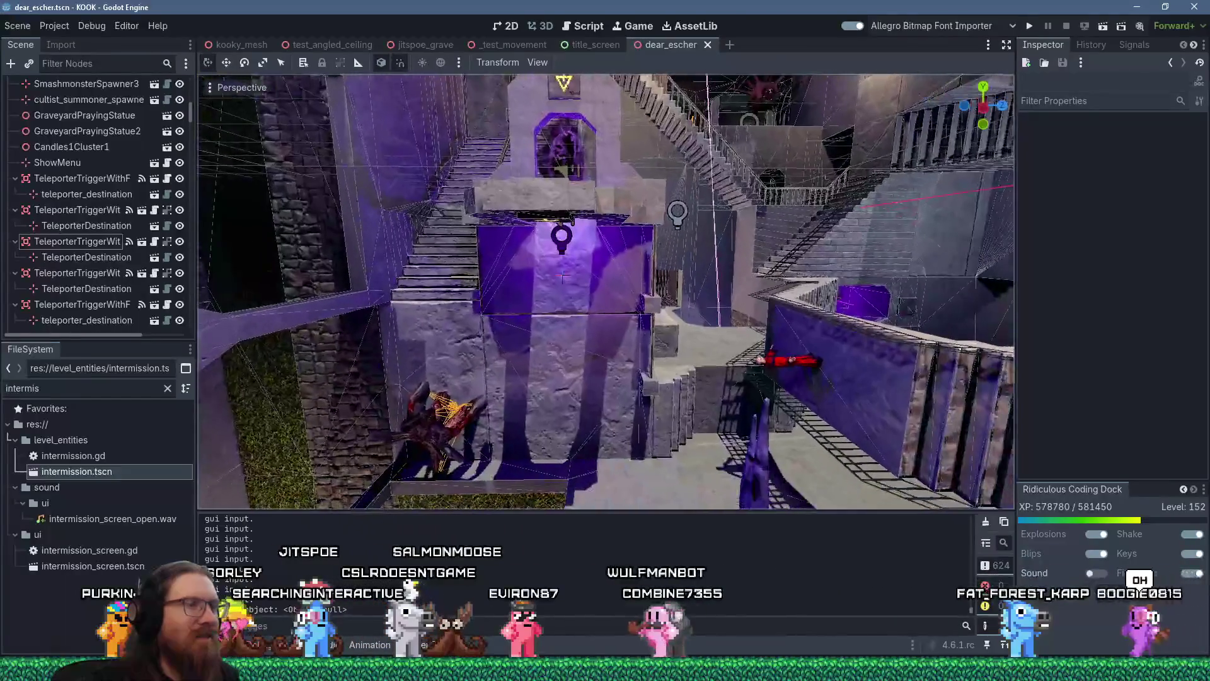
pyautogui.hotkey('alt', 'Tab')
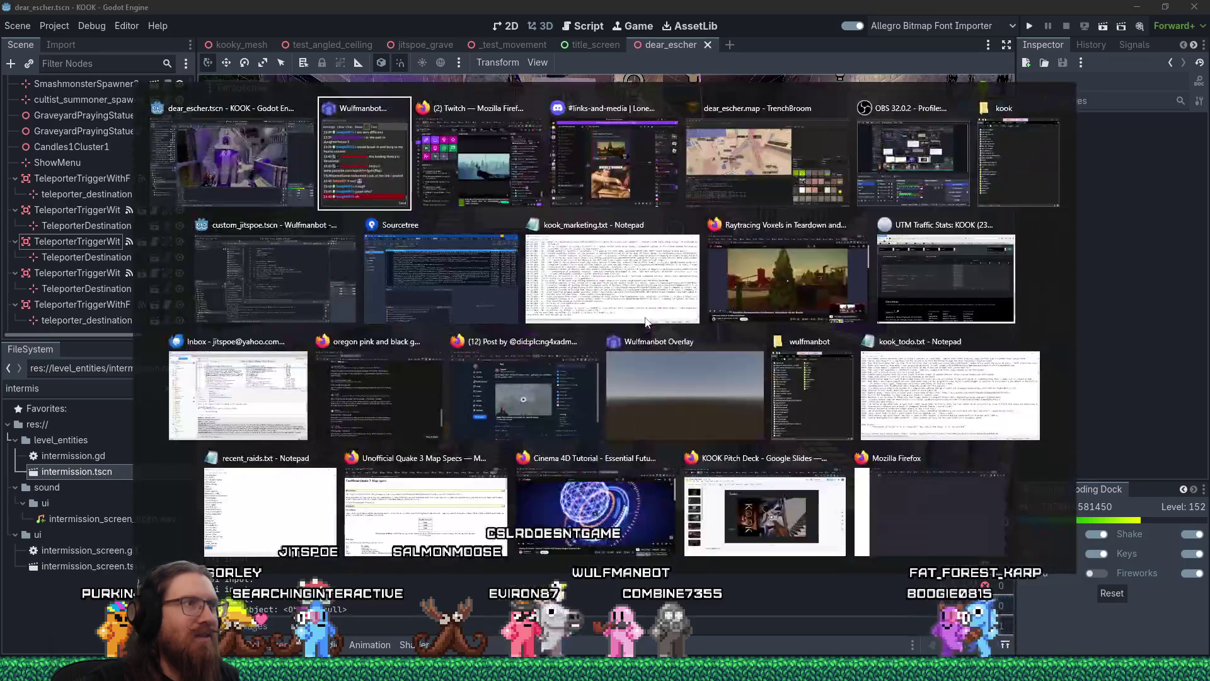
# Step: In TrenchBroom, stretch the small floor brush by the stairs leftward
pyautogui.hotkey('alt', 'Tab')
pyautogui.hotkey('alt', 'Tab')
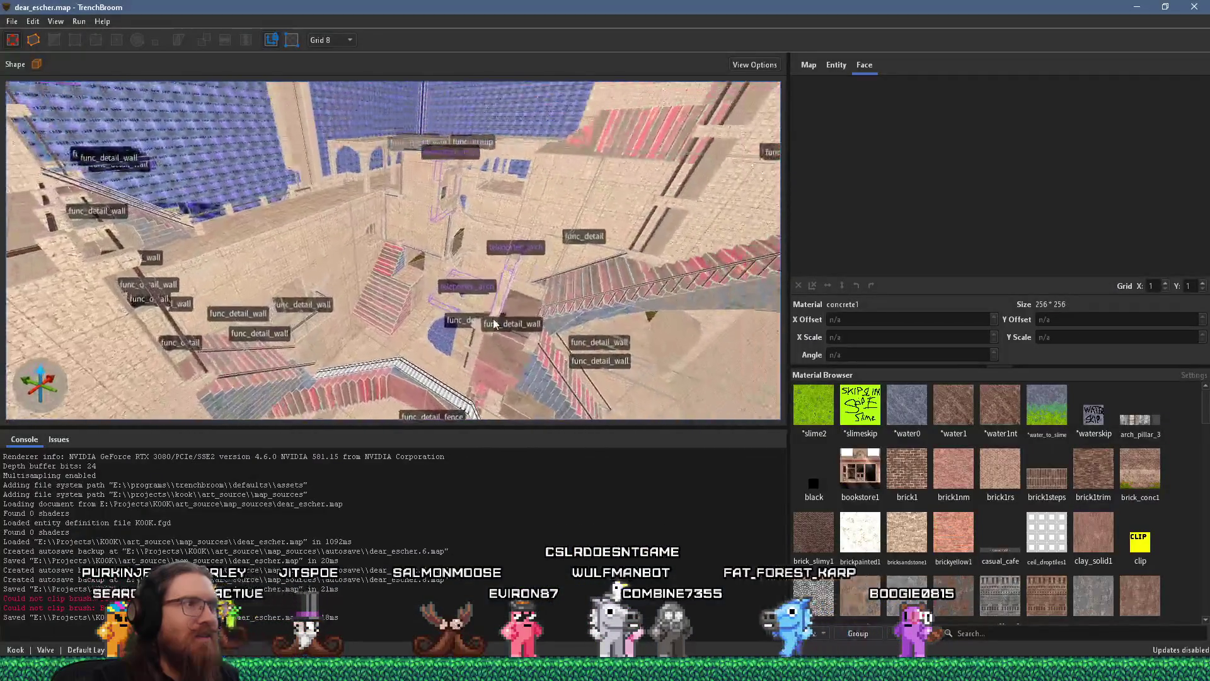
pyautogui.press('w')
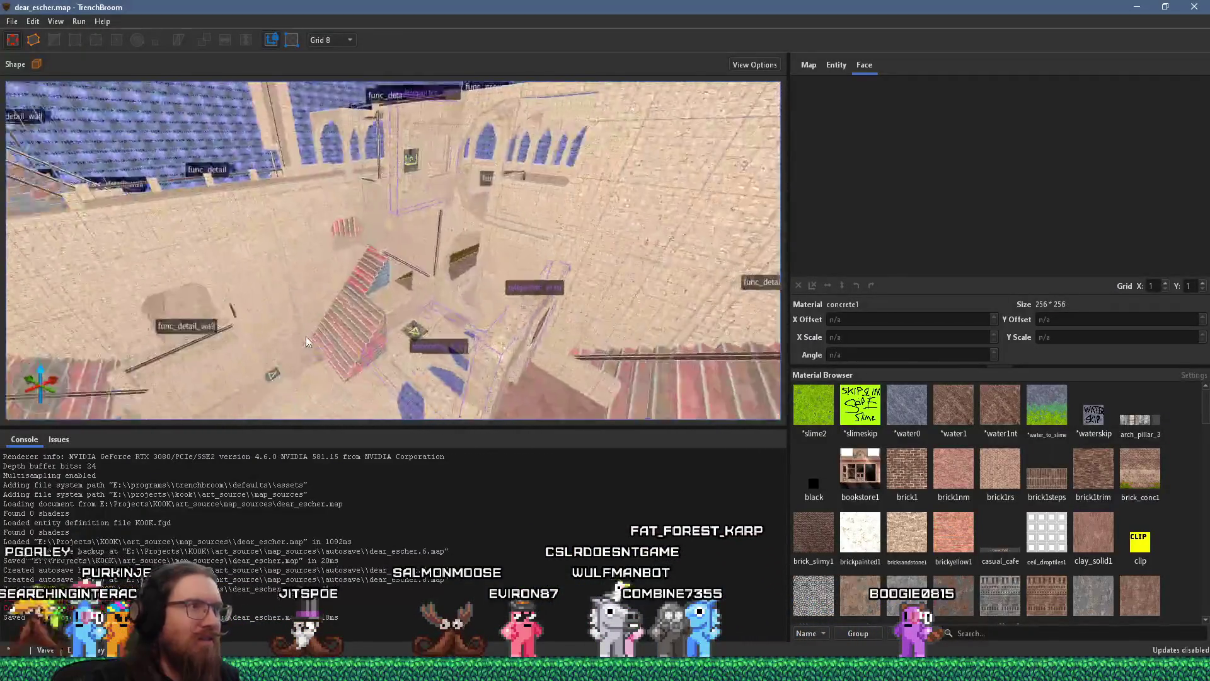
pyautogui.press('s')
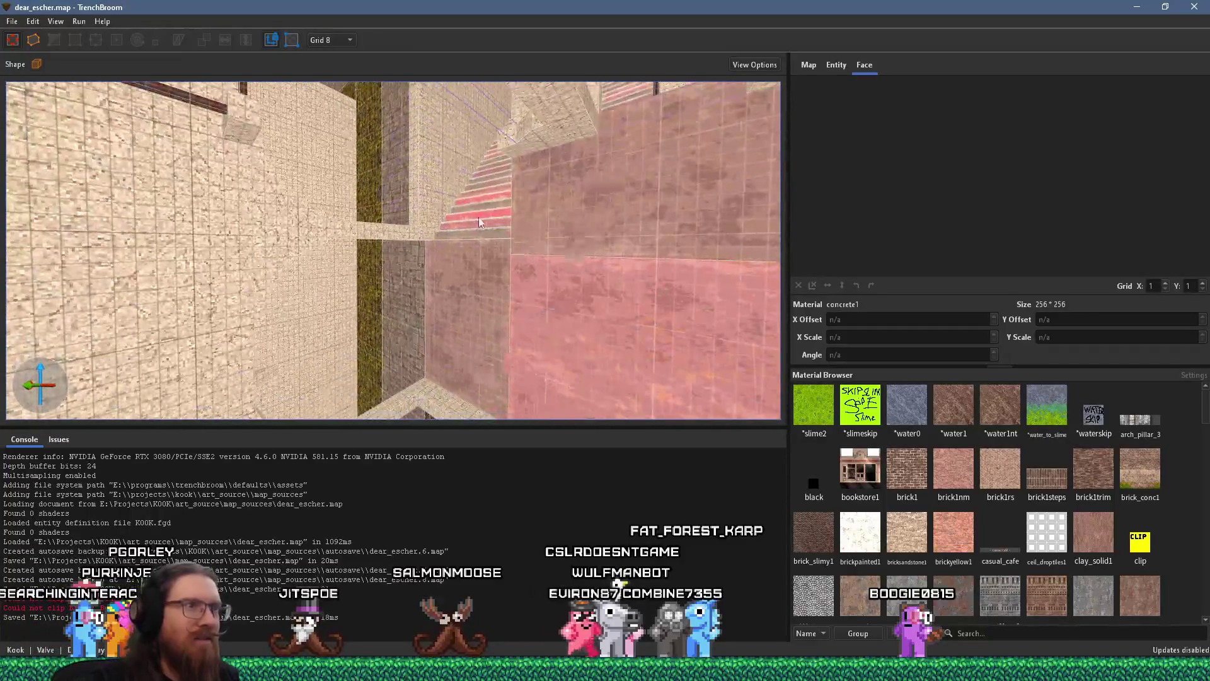
pyautogui.click(719, 289)
pyautogui.moveTo(689, 289)
pyautogui.mouseDown()
pyautogui.moveTo(446, 288)
pyautogui.moveTo(509, 388)
pyautogui.moveTo(505, 377)
pyautogui.mouseUp()
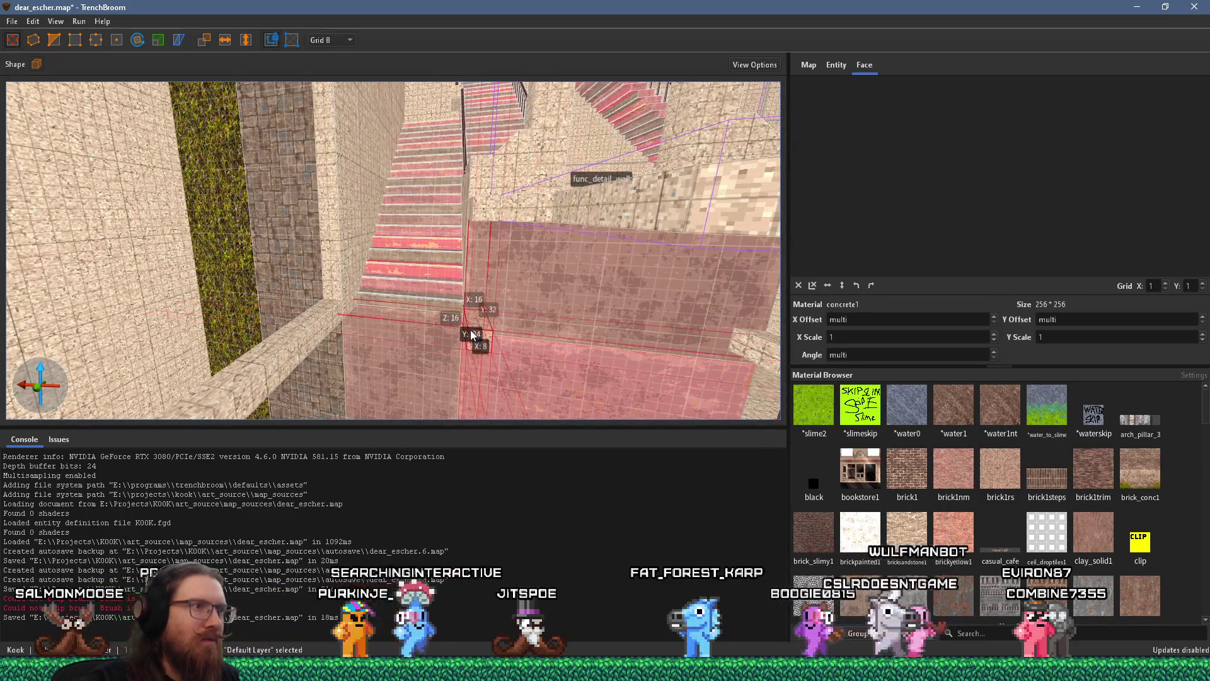
pyautogui.moveTo(475, 334); pyautogui.dragTo(502, 333)
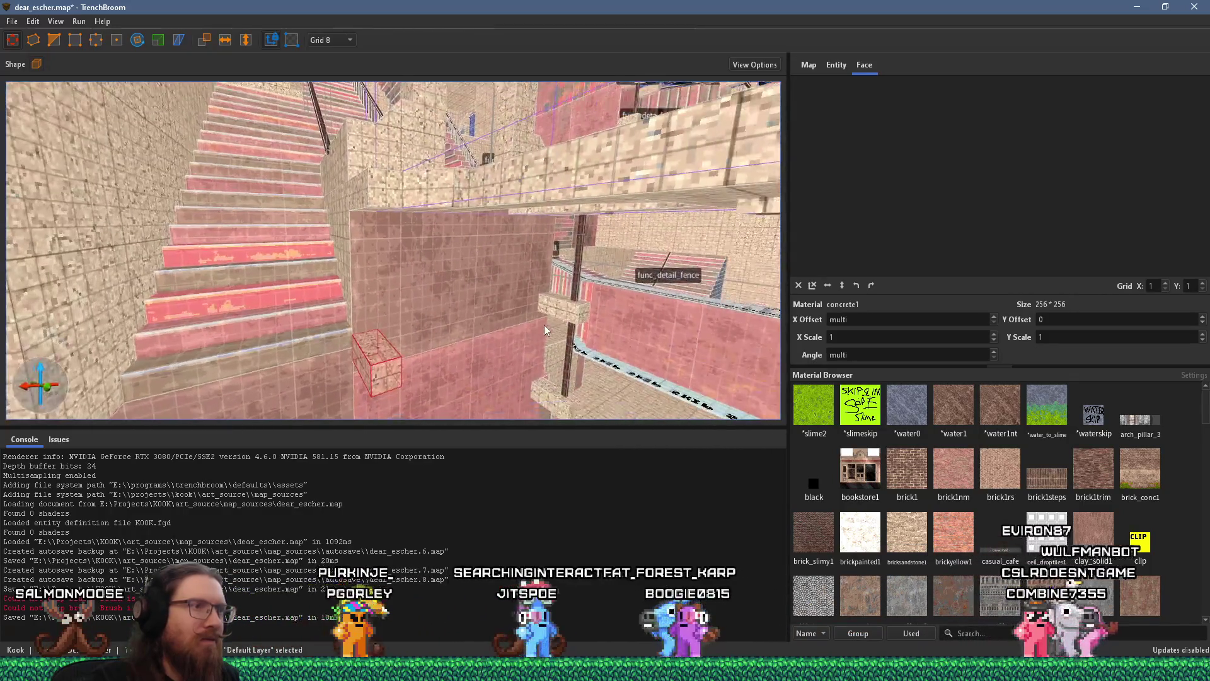
# Step: Slide the thin func_detail_wall pole left toward the wall
pyautogui.click(589, 270)
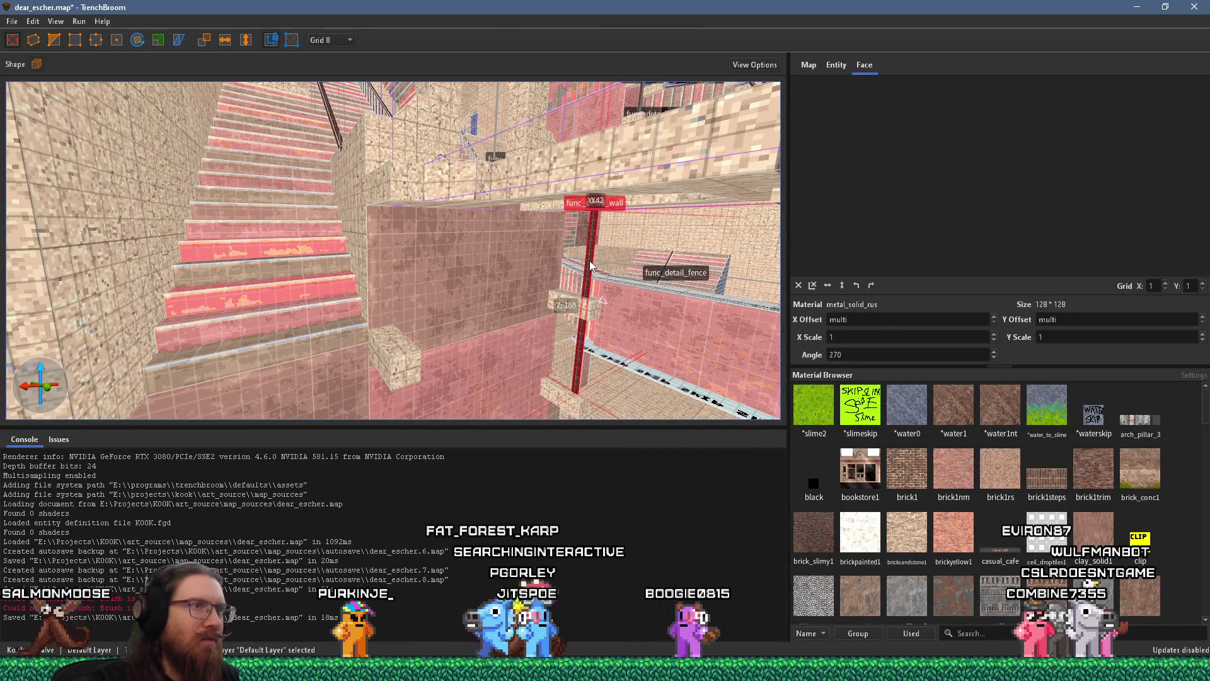
pyautogui.moveTo(529, 271); pyautogui.dragTo(394, 289)
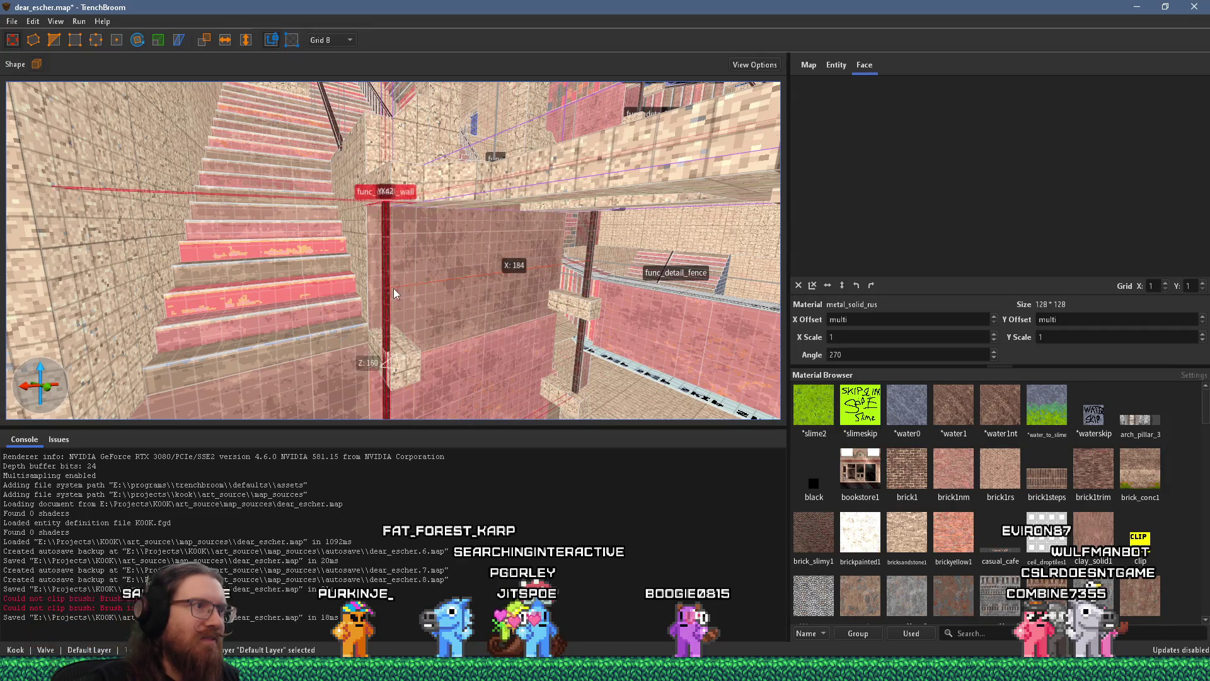
pyautogui.scroll(3, 397, 278)
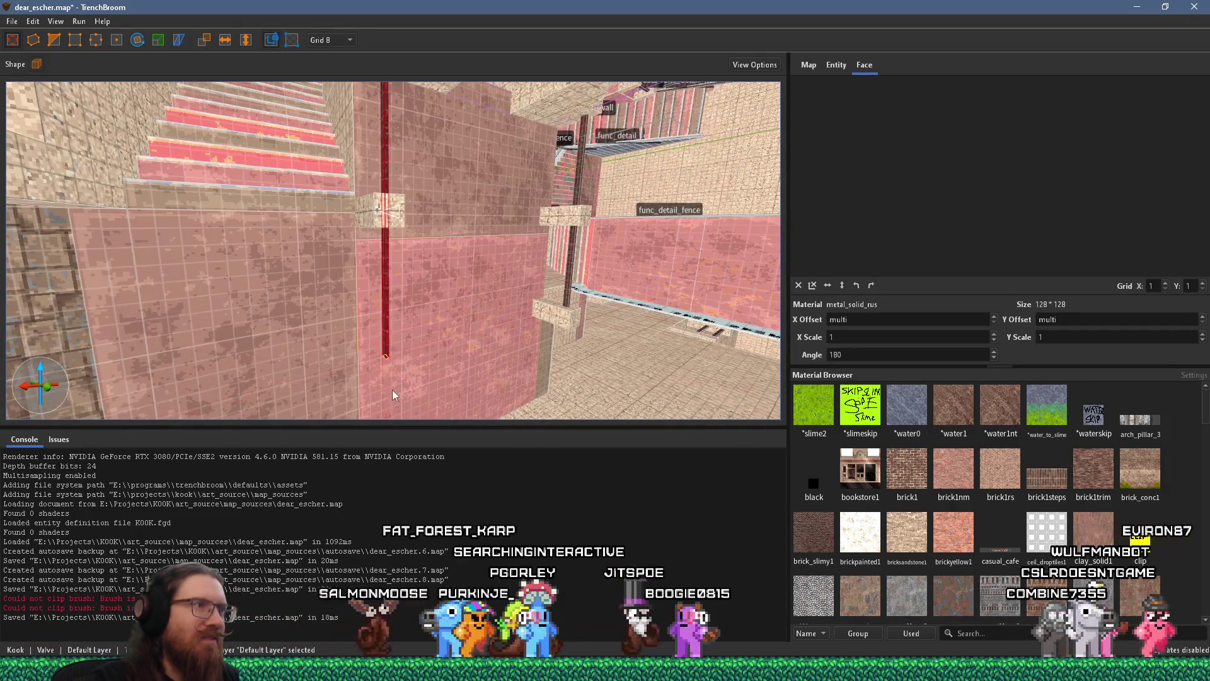
pyautogui.moveTo(406, 269)
pyautogui.mouseDown()
pyautogui.moveTo(402, 221)
pyautogui.moveTo(417, 265)
pyautogui.mouseUp()
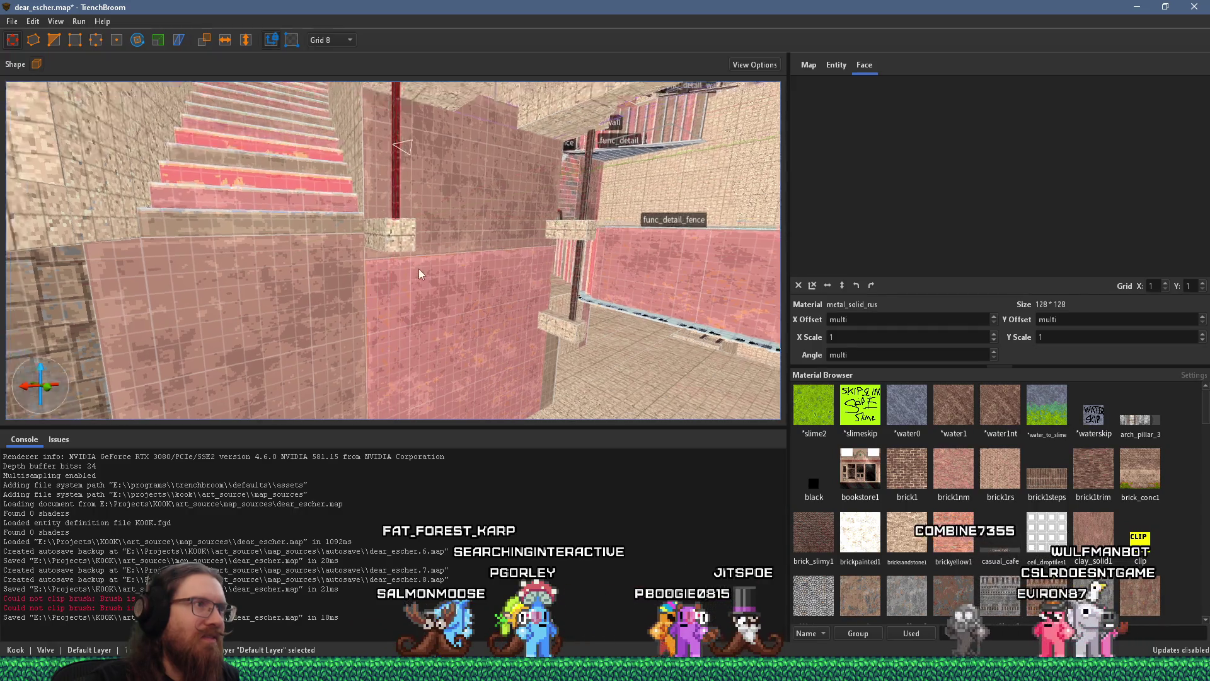
pyautogui.moveTo(496, 338)
pyautogui.mouseDown()
pyautogui.moveTo(488, 281)
pyautogui.moveTo(407, 286)
pyautogui.moveTo(383, 304)
pyautogui.moveTo(346, 251)
pyautogui.moveTo(296, 219)
pyautogui.moveTo(317, 241)
pyautogui.moveTo(228, 214)
pyautogui.moveTo(63, 257)
pyautogui.moveTo(30, 311)
pyautogui.moveTo(110, 327)
pyautogui.moveTo(425, 296)
pyautogui.moveTo(278, 307)
pyautogui.moveTo(351, 275)
pyautogui.moveTo(190, 305)
pyautogui.moveTo(214, 288)
pyautogui.moveTo(463, 278)
pyautogui.moveTo(432, 285)
pyautogui.moveTo(433, 319)
pyautogui.moveTo(470, 255)
pyautogui.moveTo(343, 234)
pyautogui.moveTo(361, 260)
pyautogui.moveTo(300, 92)
pyautogui.moveTo(337, 145)
pyautogui.moveTo(305, 222)
pyautogui.moveTo(207, 252)
pyautogui.moveTo(218, 241)
pyautogui.moveTo(184, 195)
pyautogui.moveTo(189, 164)
pyautogui.moveTo(183, 285)
pyautogui.moveTo(266, 208)
pyautogui.moveTo(270, 354)
pyautogui.moveTo(311, 327)
pyautogui.moveTo(362, 331)
pyautogui.moveTo(399, 305)
pyautogui.moveTo(432, 320)
pyautogui.moveTo(428, 349)
pyautogui.moveTo(486, 346)
pyautogui.moveTo(458, 332)
pyautogui.moveTo(459, 383)
pyautogui.moveTo(489, 369)
pyautogui.moveTo(301, 261)
pyautogui.moveTo(414, 313)
pyautogui.moveTo(380, 315)
pyautogui.moveTo(414, 196)
pyautogui.moveTo(406, 264)
pyautogui.mouseUp()
# Step: Switch to the 2-unit grid and select the tiled pillar
pyautogui.click(331, 40)
pyautogui.click(321, 69)
pyautogui.click(392, 318)
# Step: Select the railing post, then pick one face of the metal post to show its UV offset and angle
pyautogui.moveTo(341, 236)
pyautogui.mouseDown()
pyautogui.moveTo(239, 237)
pyautogui.moveTo(425, 362)
pyautogui.moveTo(441, 300)
pyautogui.moveTo(694, 316)
pyautogui.moveTo(746, 300)
pyautogui.moveTo(631, 297)
pyautogui.moveTo(463, 243)
pyautogui.moveTo(501, 253)
pyautogui.moveTo(509, 178)
pyautogui.moveTo(535, 248)
pyautogui.moveTo(513, 176)
pyautogui.mouseUp()
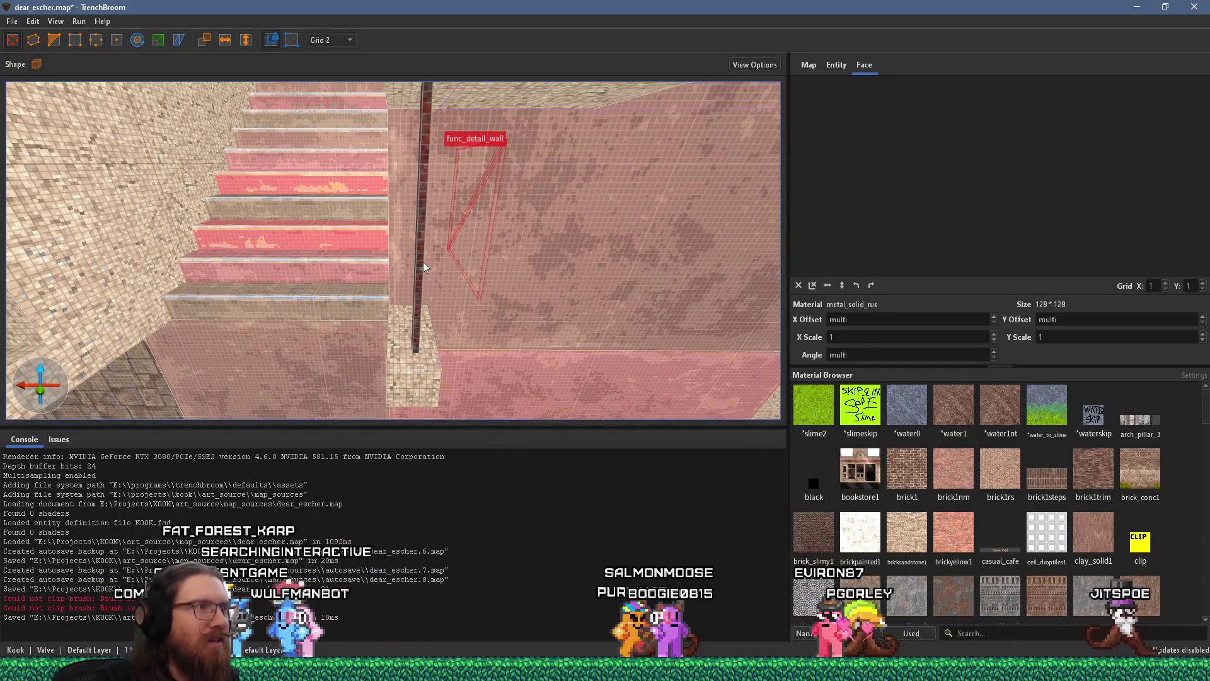
pyautogui.click(422, 262)
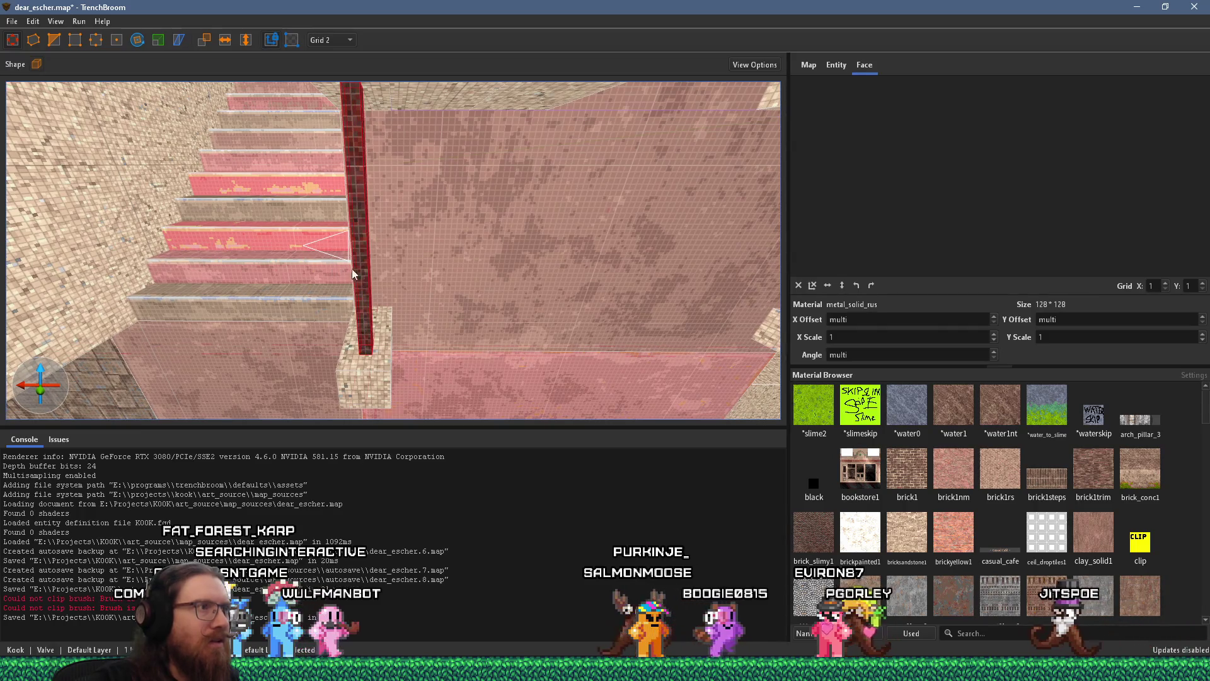
pyautogui.moveTo(368, 263)
pyautogui.mouseDown()
pyautogui.moveTo(185, 275)
pyautogui.moveTo(566, 289)
pyautogui.mouseUp()
pyautogui.keyDown('shift'); pyautogui.click(202, 275); pyautogui.keyUp('shift')
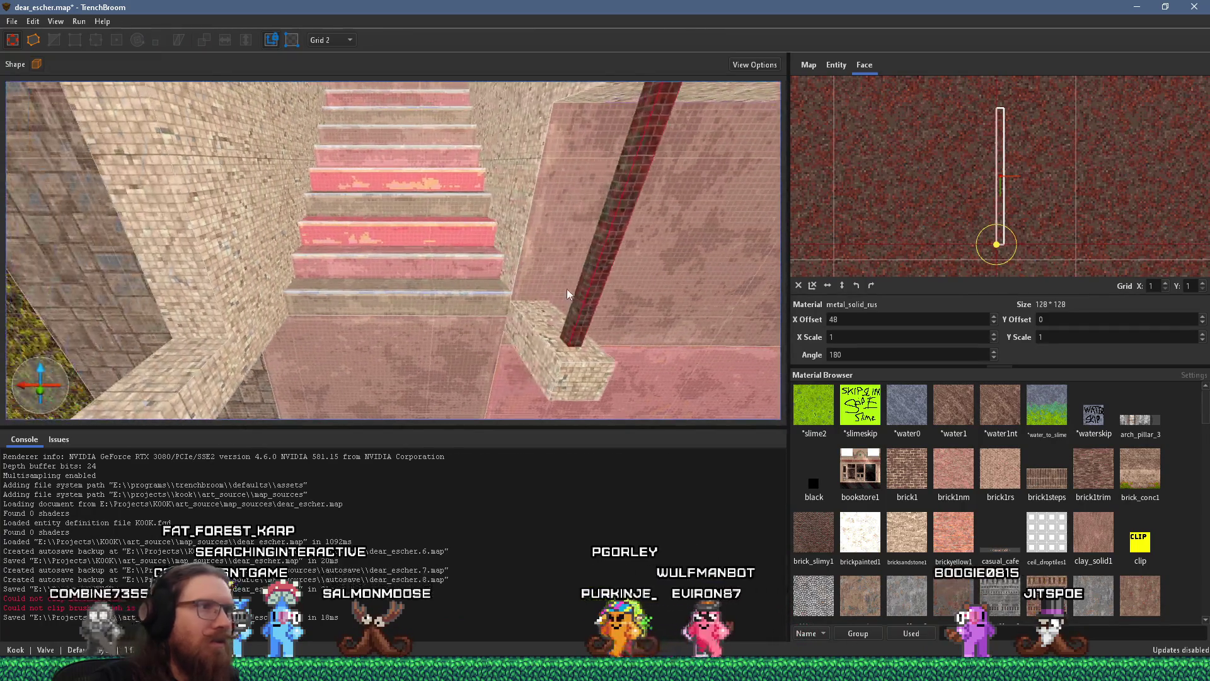
# Step: Inspect faces of the pink stairwell walls, clearing each selection afterward
pyautogui.scroll(-5, 591, 282)
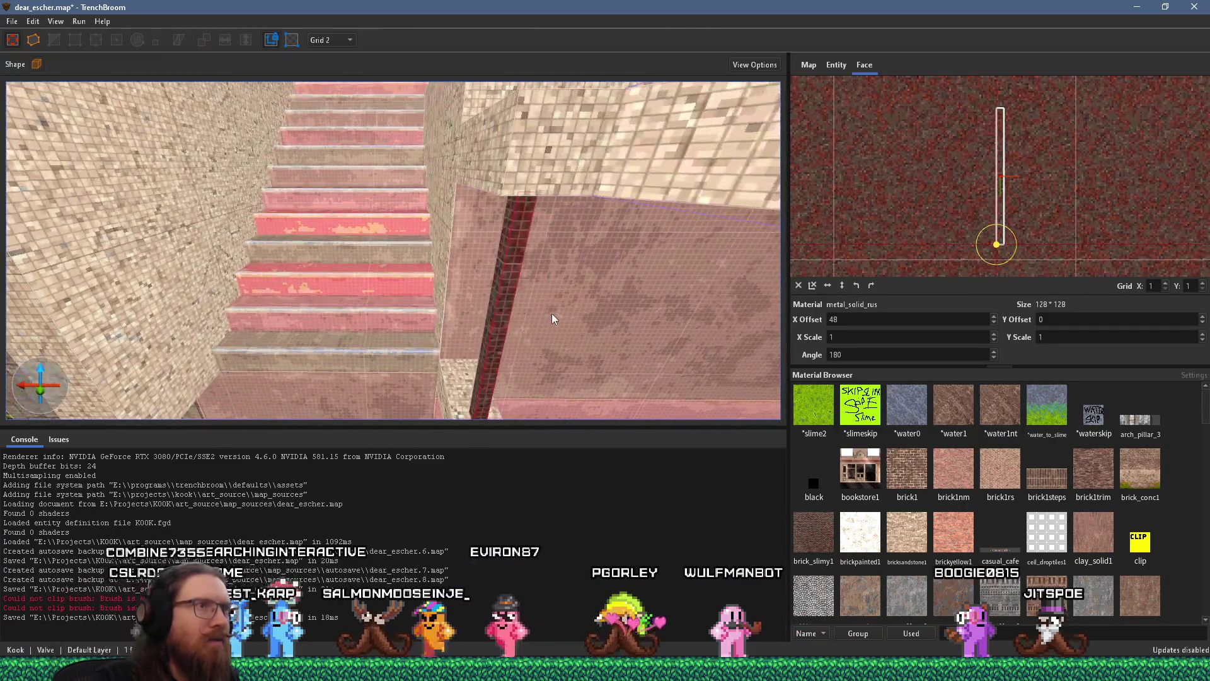
pyautogui.press('Escape')
pyautogui.moveTo(536, 294)
pyautogui.mouseDown()
pyautogui.moveTo(391, 203)
pyautogui.moveTo(301, 202)
pyautogui.moveTo(363, 202)
pyautogui.moveTo(304, 252)
pyautogui.moveTo(528, 264)
pyautogui.mouseUp()
pyautogui.click(281, 258)
pyautogui.scroll(-5, 557, 263)
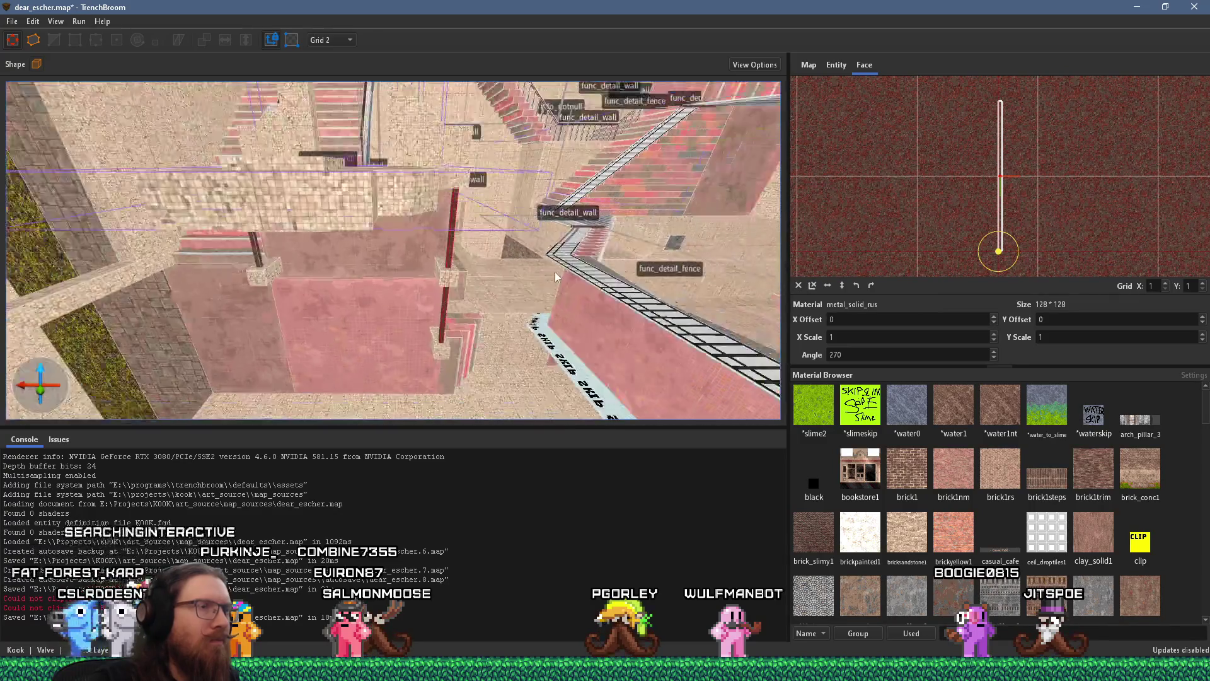
pyautogui.press('Escape')
pyautogui.moveTo(440, 295)
pyautogui.mouseDown()
pyautogui.moveTo(607, 221)
pyautogui.moveTo(648, 241)
pyautogui.moveTo(665, 302)
pyautogui.moveTo(642, 263)
pyautogui.moveTo(632, 195)
pyautogui.moveTo(630, 374)
pyautogui.moveTo(511, 474)
pyautogui.mouseUp()
pyautogui.moveTo(473, 207)
pyautogui.mouseDown()
pyautogui.moveTo(414, 354)
pyautogui.moveTo(437, 392)
pyautogui.moveTo(396, 274)
pyautogui.moveTo(397, 296)
pyautogui.moveTo(418, 254)
pyautogui.moveTo(334, 199)
pyautogui.moveTo(459, 300)
pyautogui.moveTo(439, 388)
pyautogui.moveTo(386, 361)
pyautogui.moveTo(426, 285)
pyautogui.moveTo(471, 352)
pyautogui.moveTo(467, 320)
pyautogui.moveTo(531, 339)
pyautogui.moveTo(286, 226)
pyautogui.mouseUp()
# Step: Save dear_escher.map with File > Save Document
pyautogui.click(12, 21)
pyautogui.click(32, 79)
pyautogui.moveTo(33, 79)
pyautogui.mouseDown()
pyautogui.moveTo(398, 261)
pyautogui.moveTo(671, 166)
pyautogui.moveTo(835, 221)
pyautogui.moveTo(351, 163)
pyautogui.moveTo(308, 251)
pyautogui.moveTo(300, 210)
pyautogui.moveTo(365, 229)
pyautogui.moveTo(252, 298)
pyautogui.moveTo(219, 283)
pyautogui.moveTo(228, 265)
pyautogui.moveTo(436, 214)
pyautogui.moveTo(430, 307)
pyautogui.moveTo(405, 232)
pyautogui.mouseUp()
pyautogui.click(13, 20)
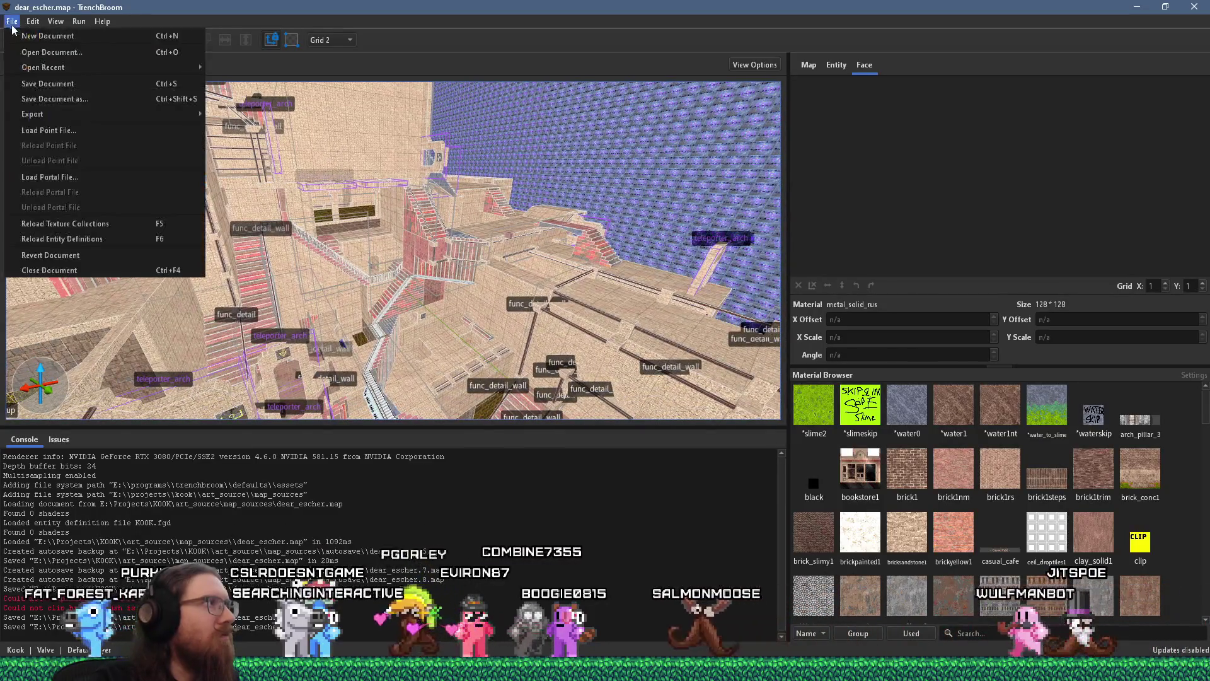
# Step: Save dear_escher.map again and orbit toward the pink stairs and blue wall
pyautogui.click(42, 83)
pyautogui.moveTo(441, 321)
pyautogui.mouseDown()
pyautogui.moveTo(497, 317)
pyautogui.moveTo(441, 297)
pyautogui.moveTo(392, 252)
pyautogui.moveTo(392, 269)
pyautogui.moveTo(254, 323)
pyautogui.moveTo(423, 301)
pyautogui.moveTo(256, 350)
pyautogui.moveTo(353, 327)
pyautogui.moveTo(452, 342)
pyautogui.moveTo(445, 409)
pyautogui.moveTo(435, 388)
pyautogui.moveTo(364, 453)
pyautogui.moveTo(174, 451)
pyautogui.moveTo(459, 292)
pyautogui.mouseUp()
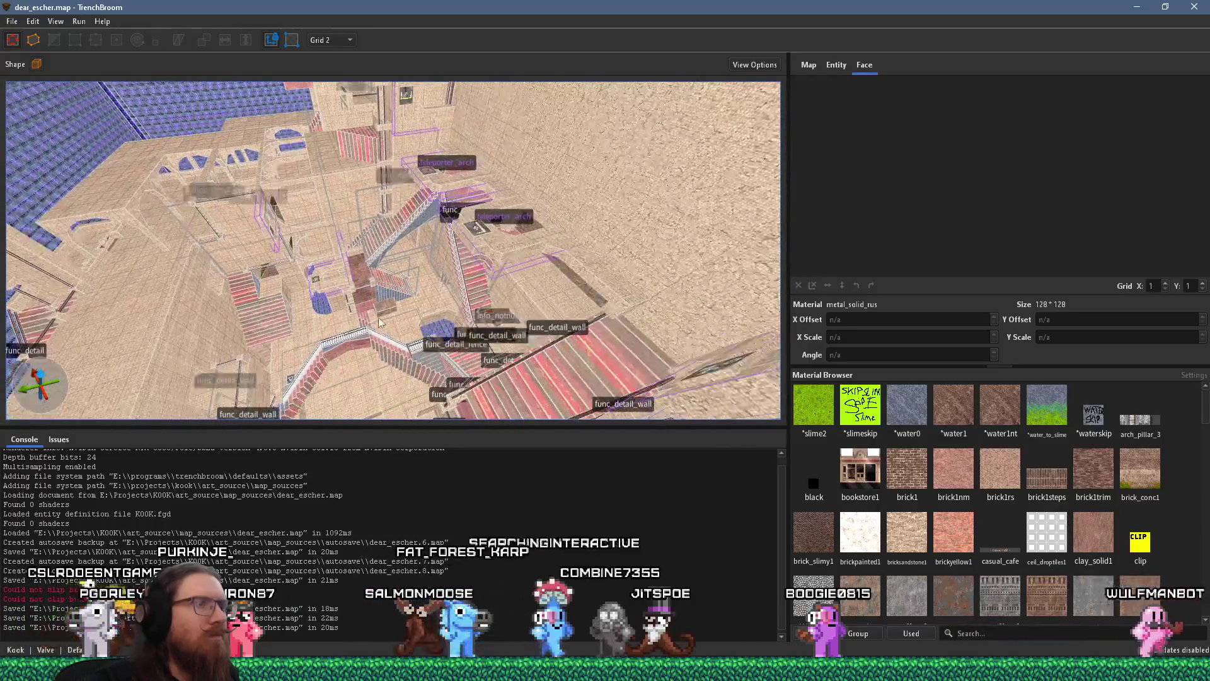
# Step: Select the teleporter_arch, orbit around it, then deselect it
pyautogui.click(504, 248)
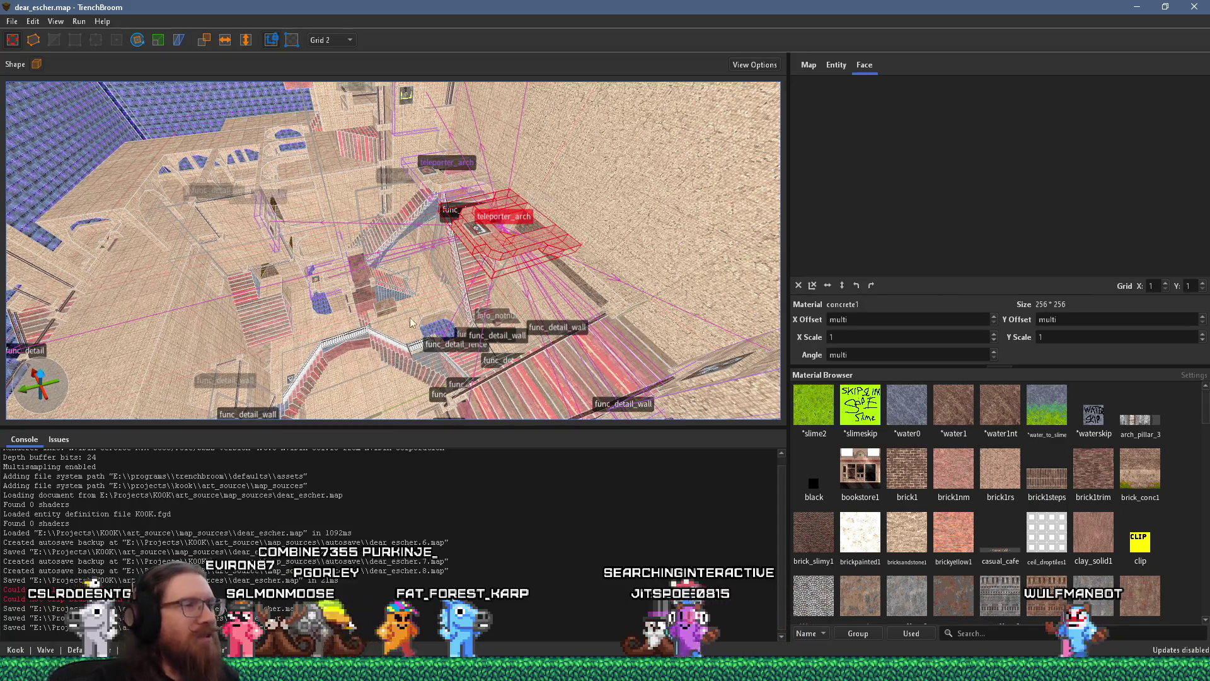
pyautogui.moveTo(502, 251); pyautogui.dragTo(470, 307)
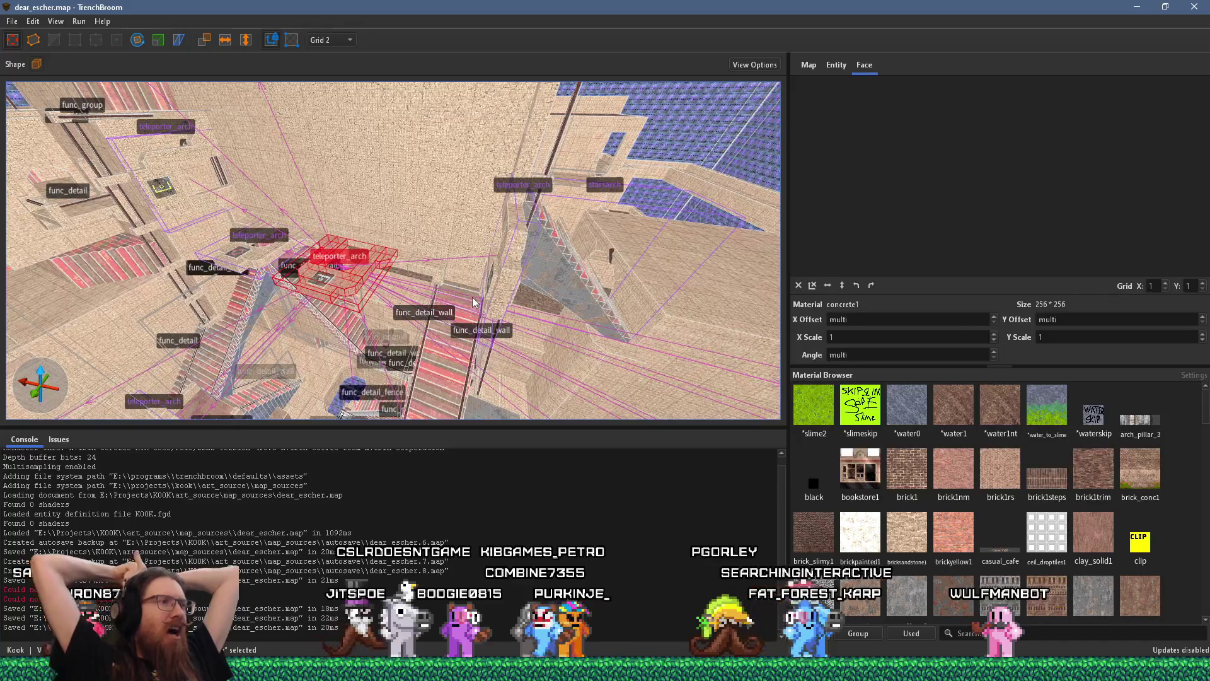
pyautogui.press('Escape')
pyautogui.moveTo(470, 272)
pyautogui.mouseDown()
pyautogui.moveTo(324, 261)
pyautogui.moveTo(337, 262)
pyautogui.mouseUp()
pyautogui.press('w')
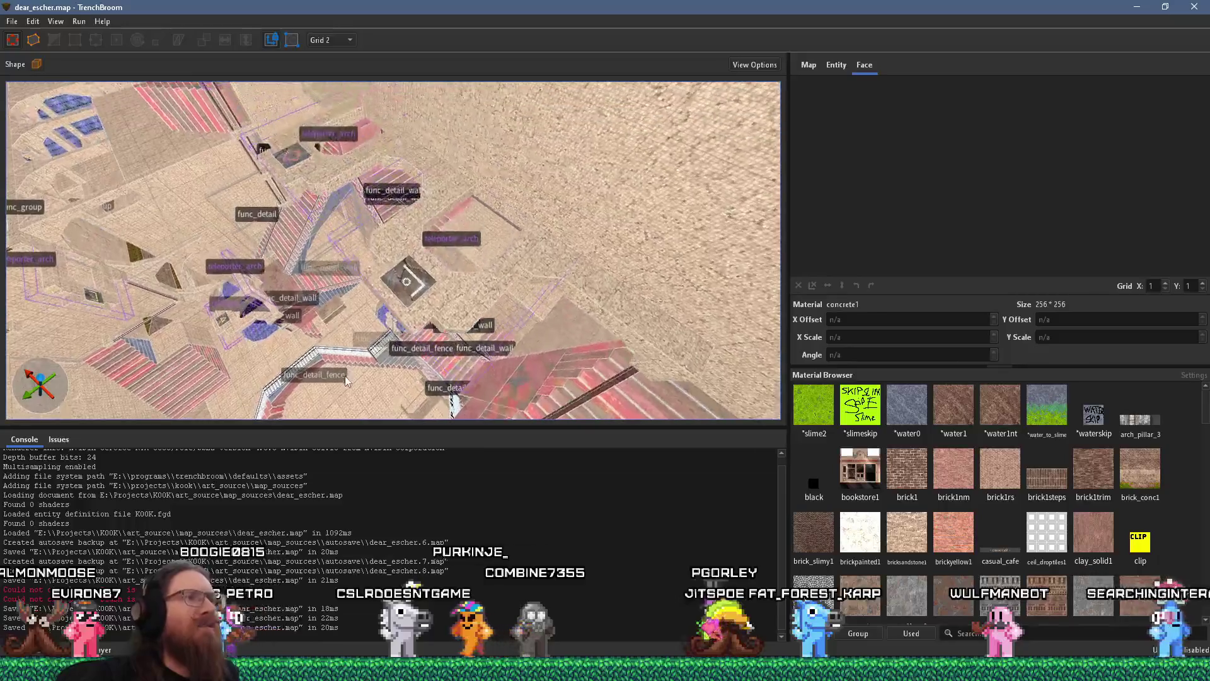
# Step: Set the grid size to 16 units and bring up the taskbar preview of browser windows
pyautogui.click(333, 39)
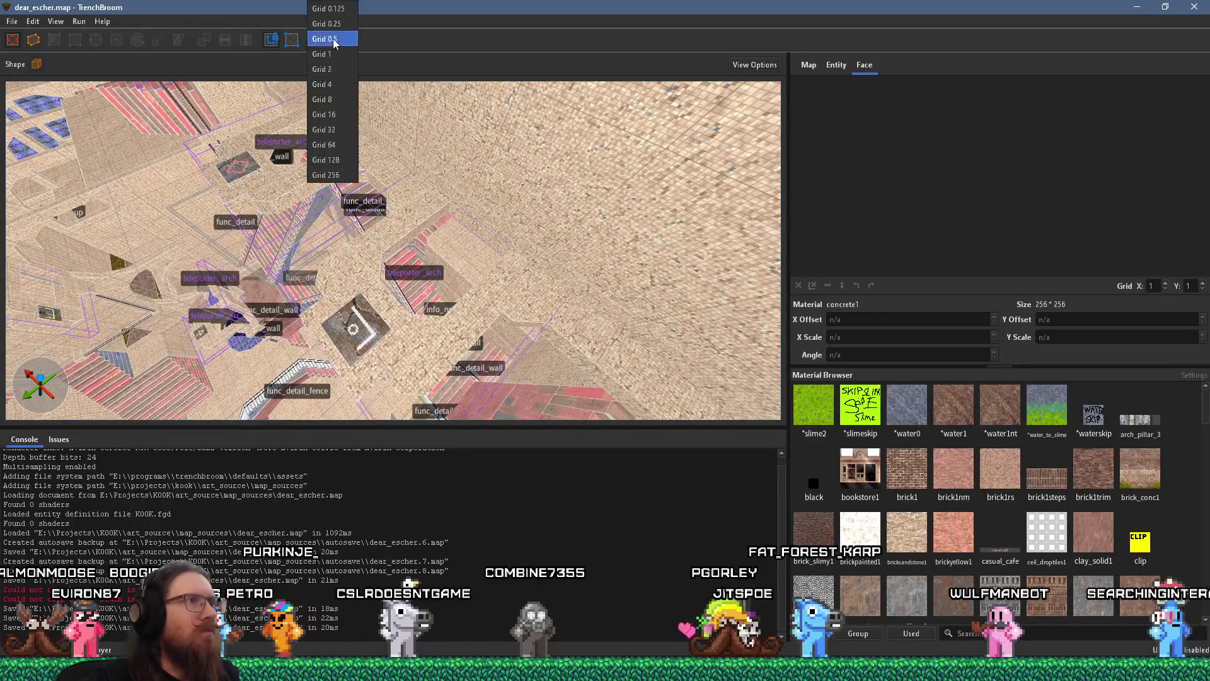
pyautogui.click(329, 121)
pyautogui.moveTo(370, 235); pyautogui.dragTo(527, 209)
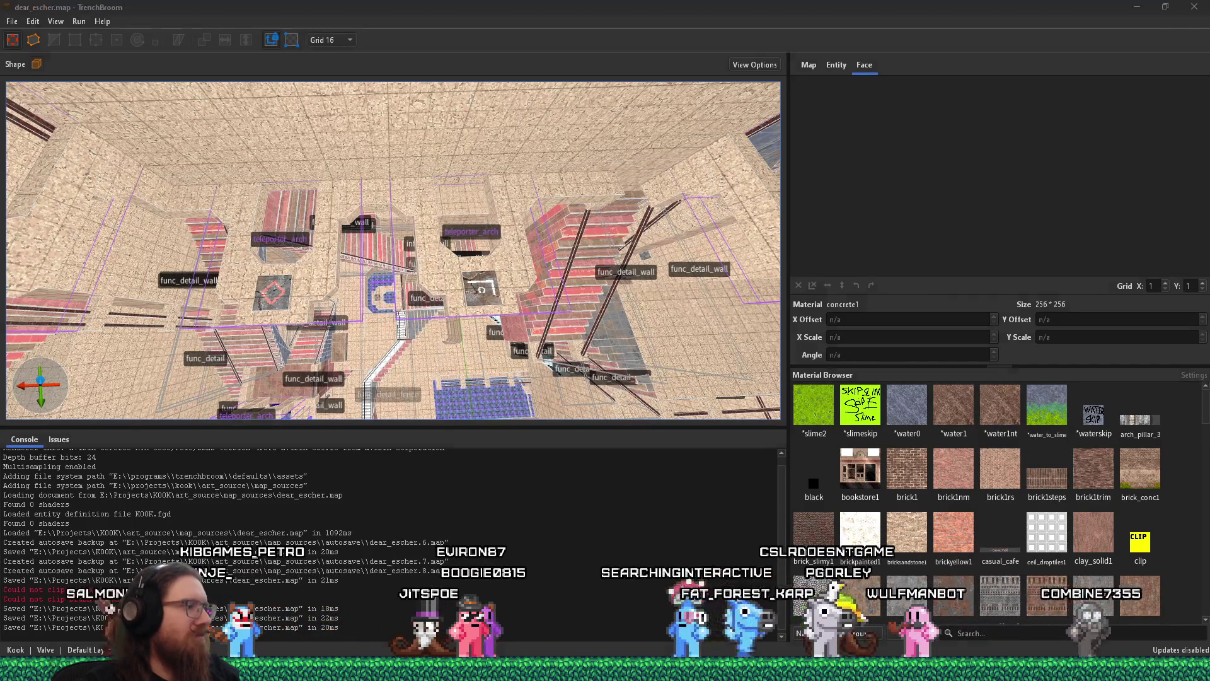
pyautogui.click(605, 672)
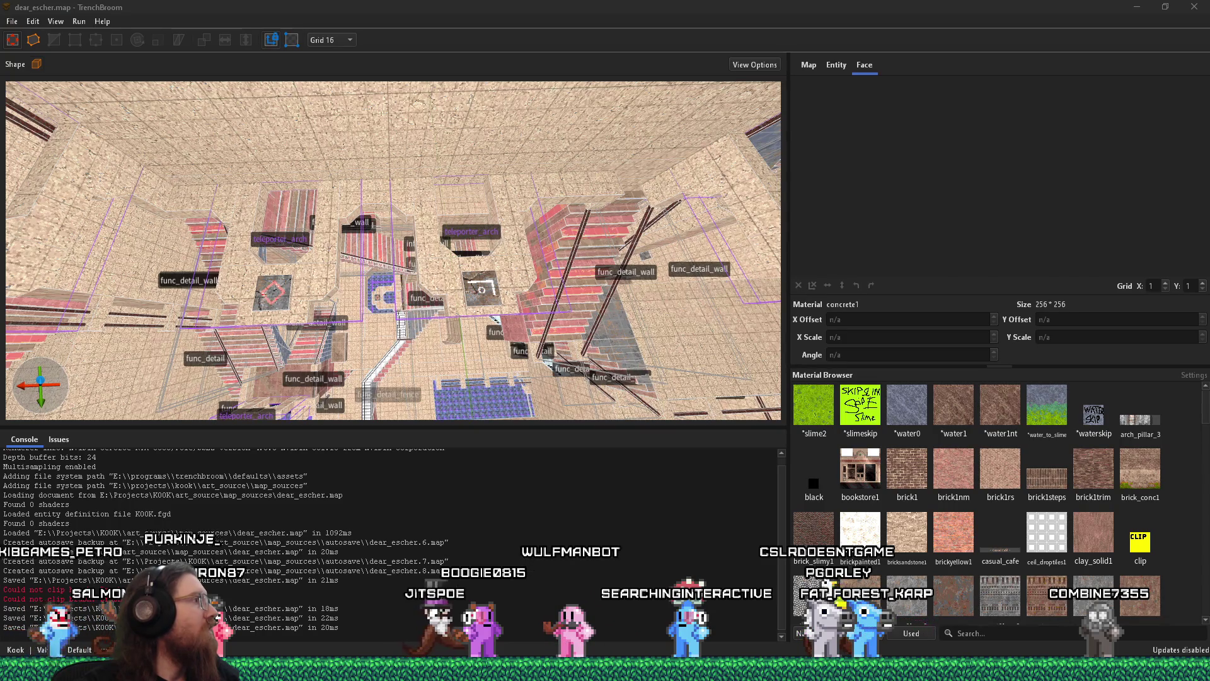
# Step: Bring Firefox forward and load the Wishes by day bookmark in a new tab
pyautogui.moveTo(605, 672)
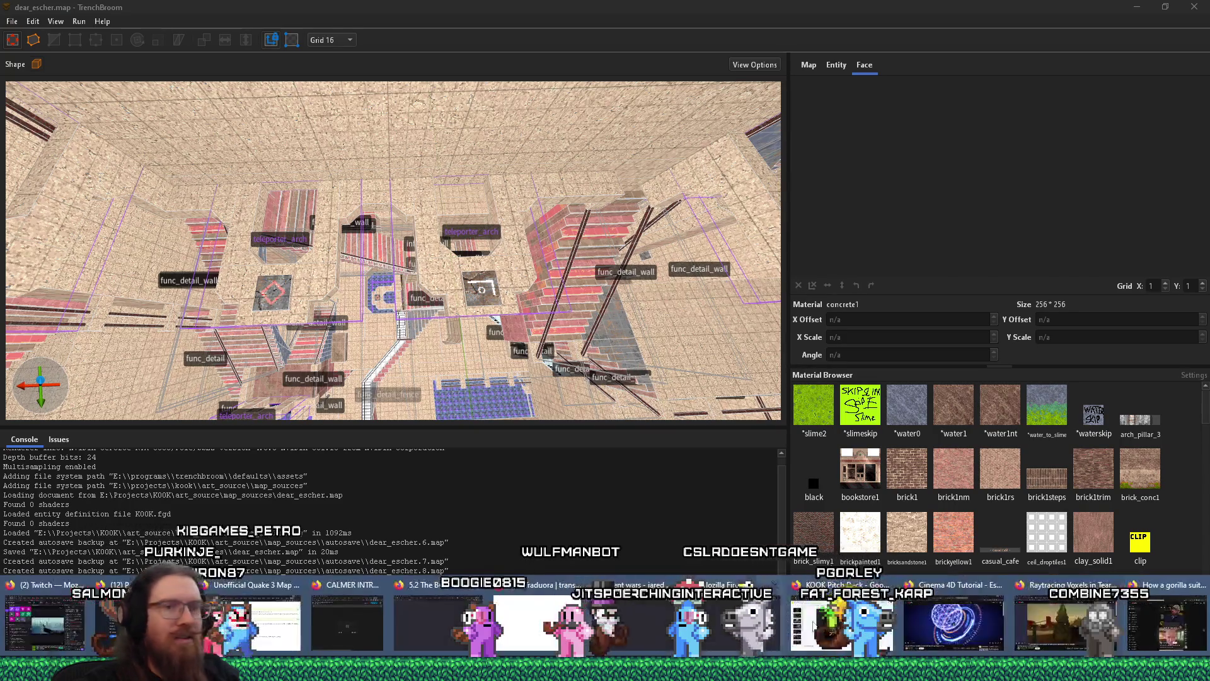
pyautogui.click(1065, 620)
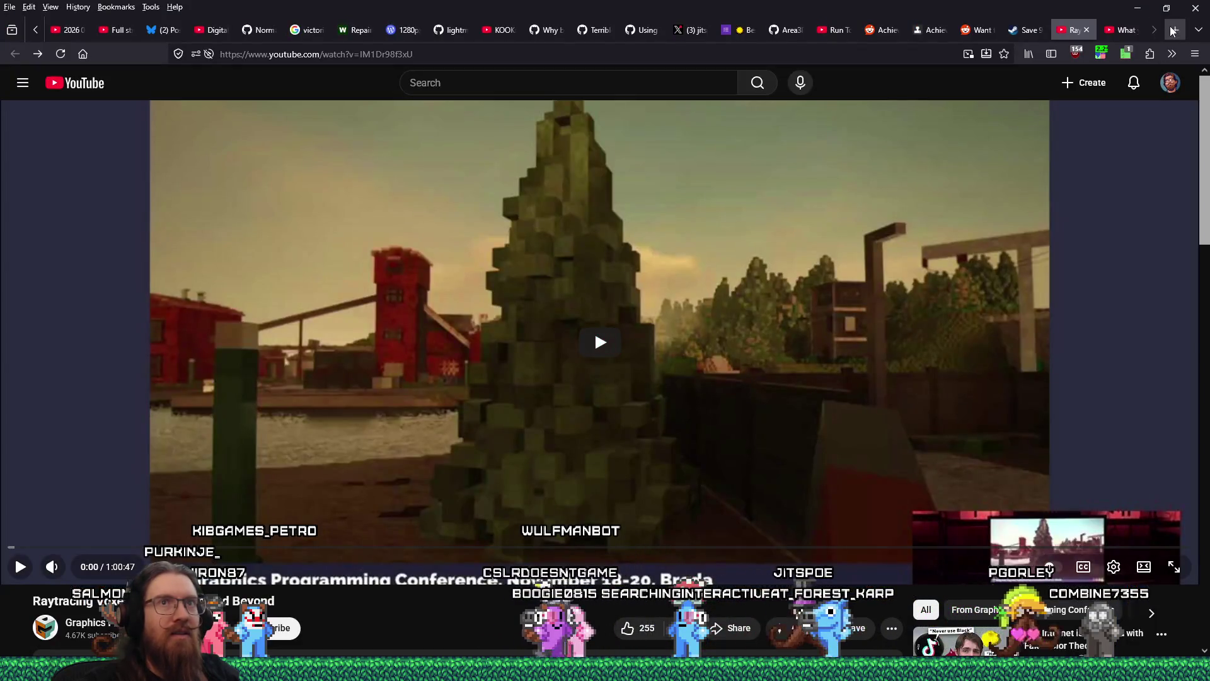
pyautogui.hotkey('ctrl', 't')
pyautogui.write('*')
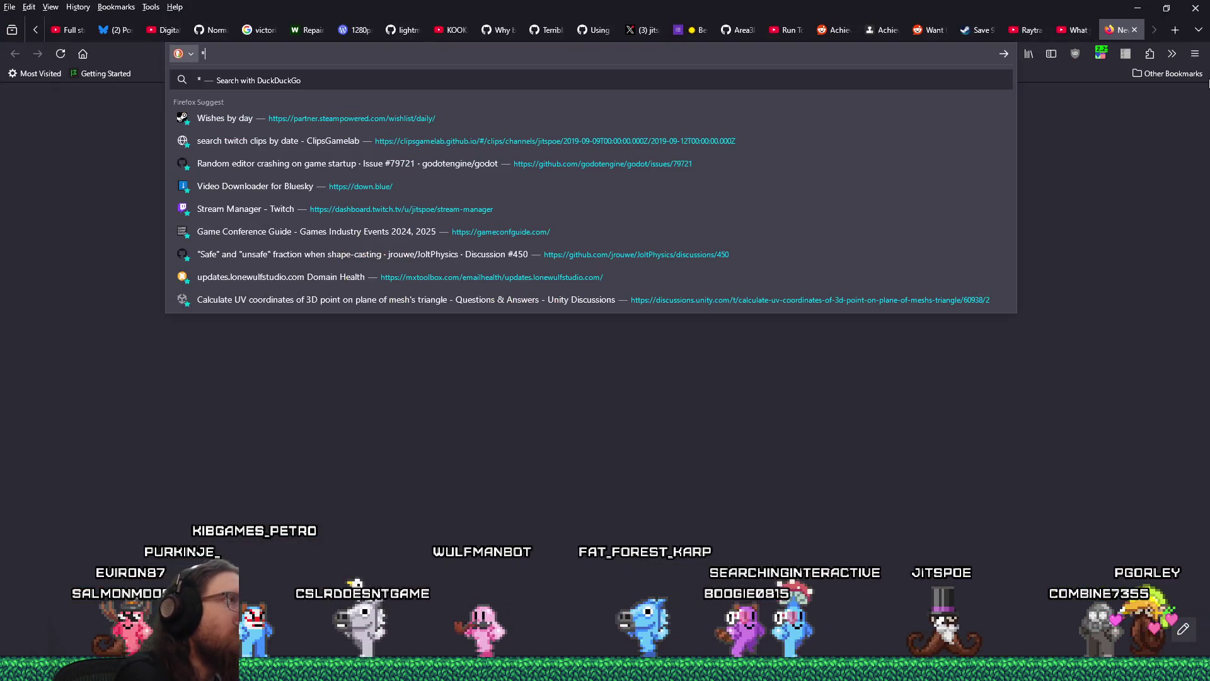
pyautogui.press('Down')
pyautogui.press('Return')
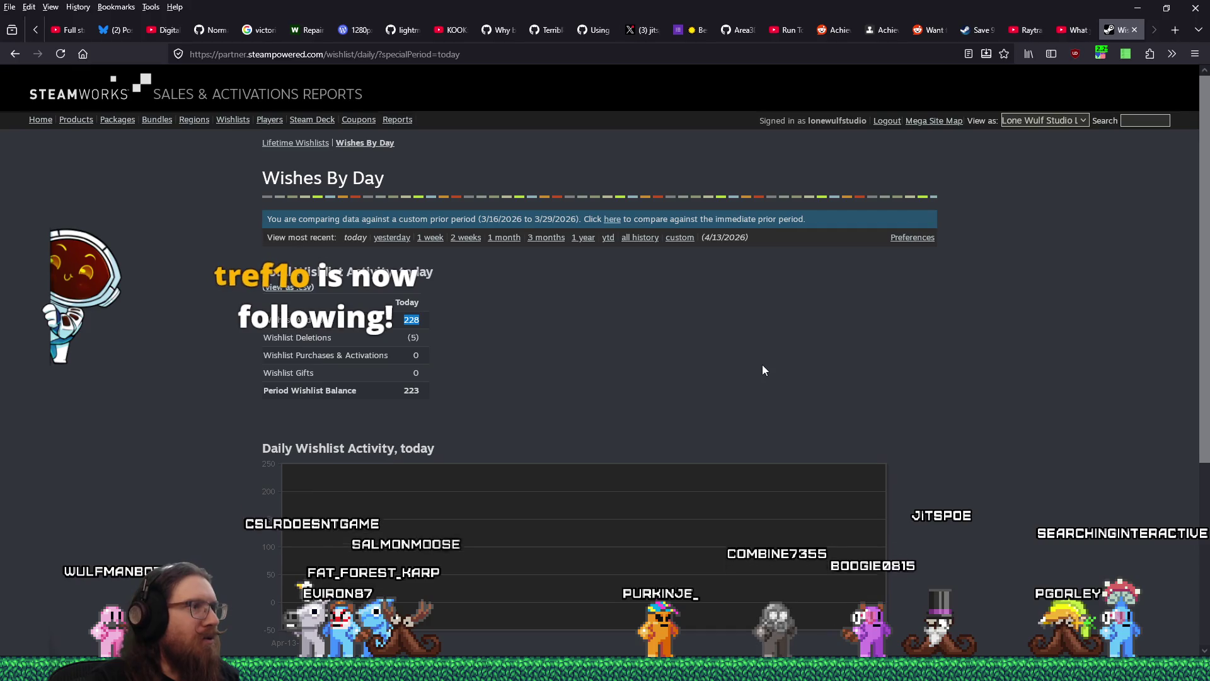
# Step: Scroll through the report's 228 additions and 223 balance, then bring up the window switcher
pyautogui.scroll(-4, 762, 364)
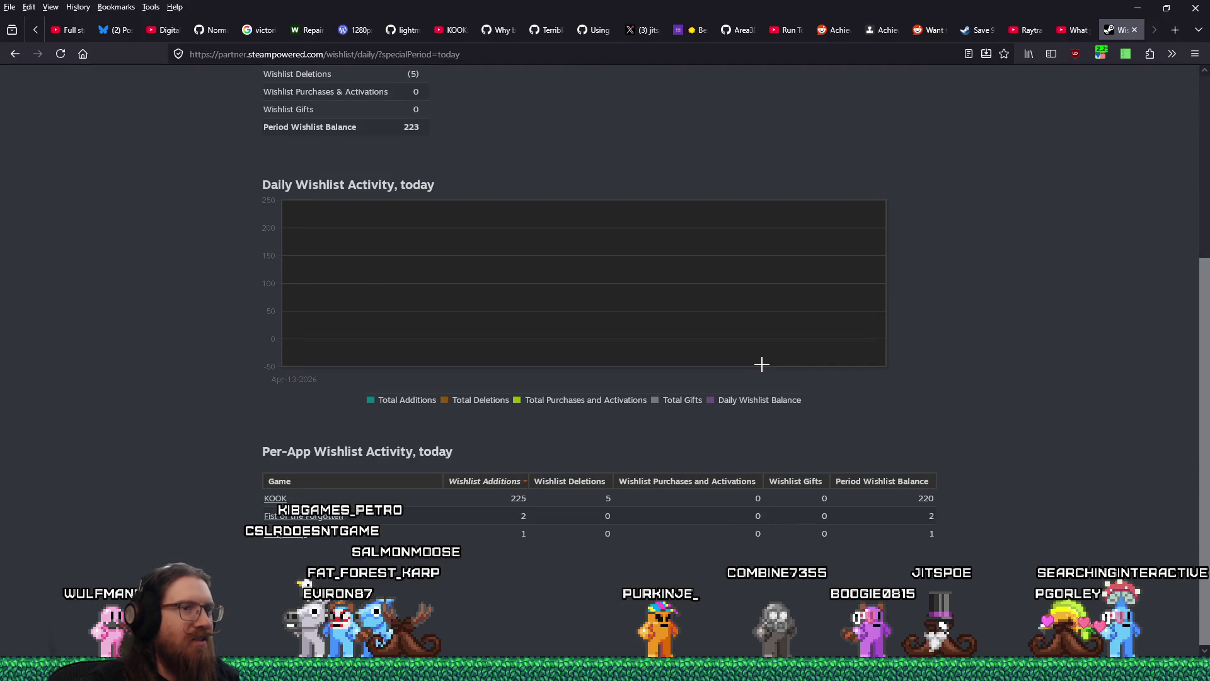
pyautogui.scroll(2, 767, 370)
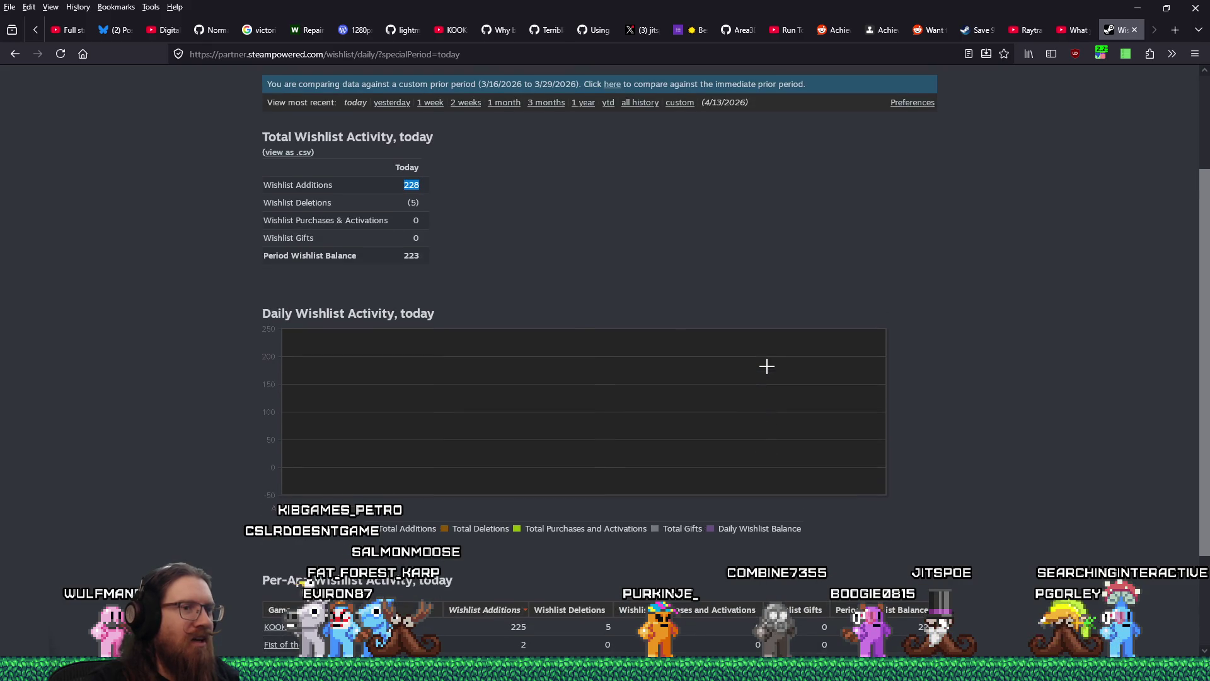
pyautogui.scroll(-2, 767, 371)
pyautogui.scroll(3, 767, 373)
pyautogui.scroll(1, 767, 375)
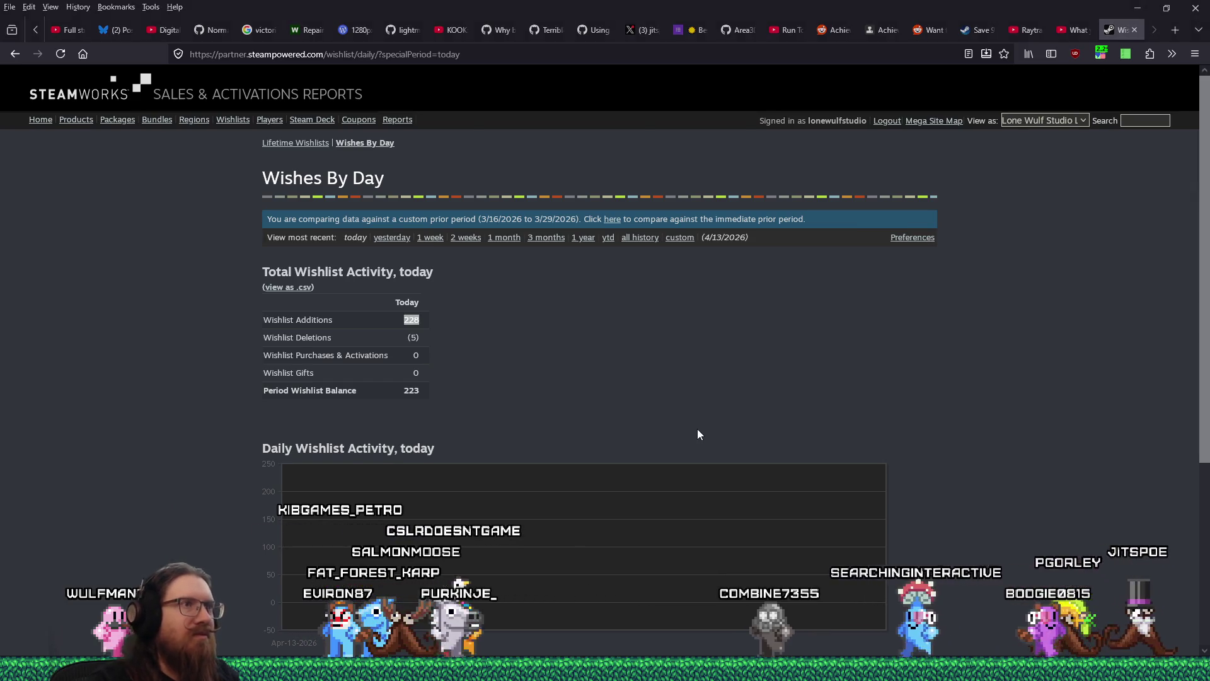
pyautogui.hotkey('alt', 'Tab')
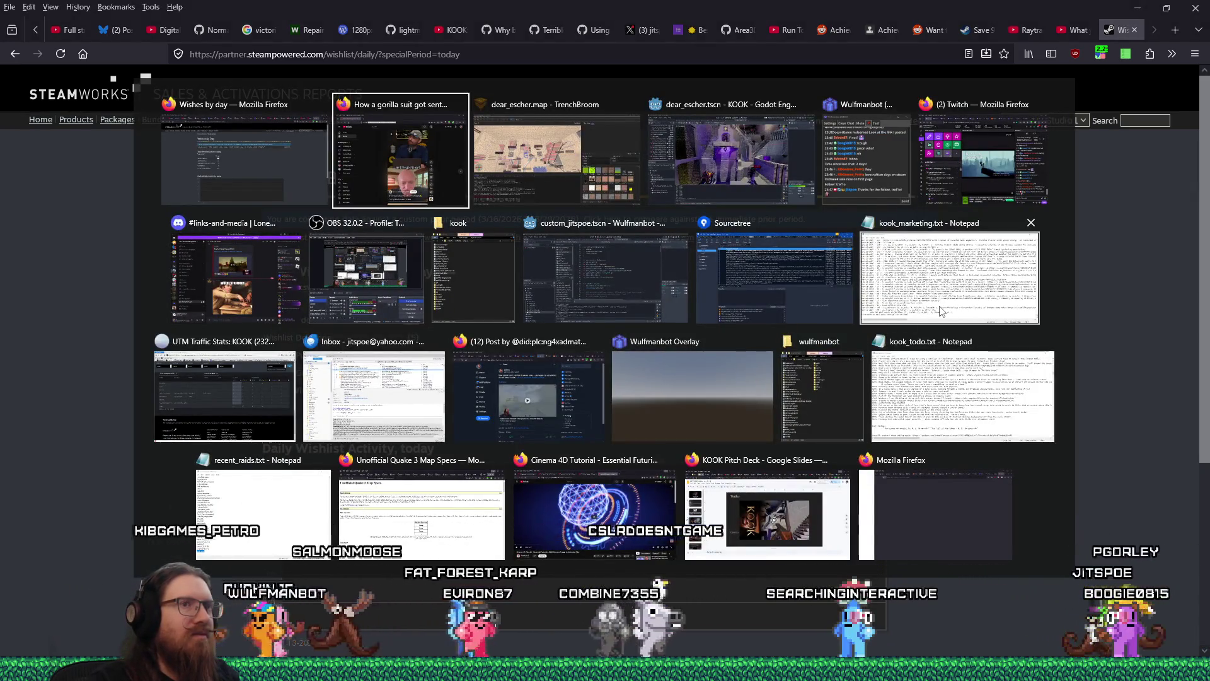
# Step: Glance at kook_marketing.txt and the wishlist report, then return to dear_escher.map in TrenchBroom
pyautogui.click(941, 311)
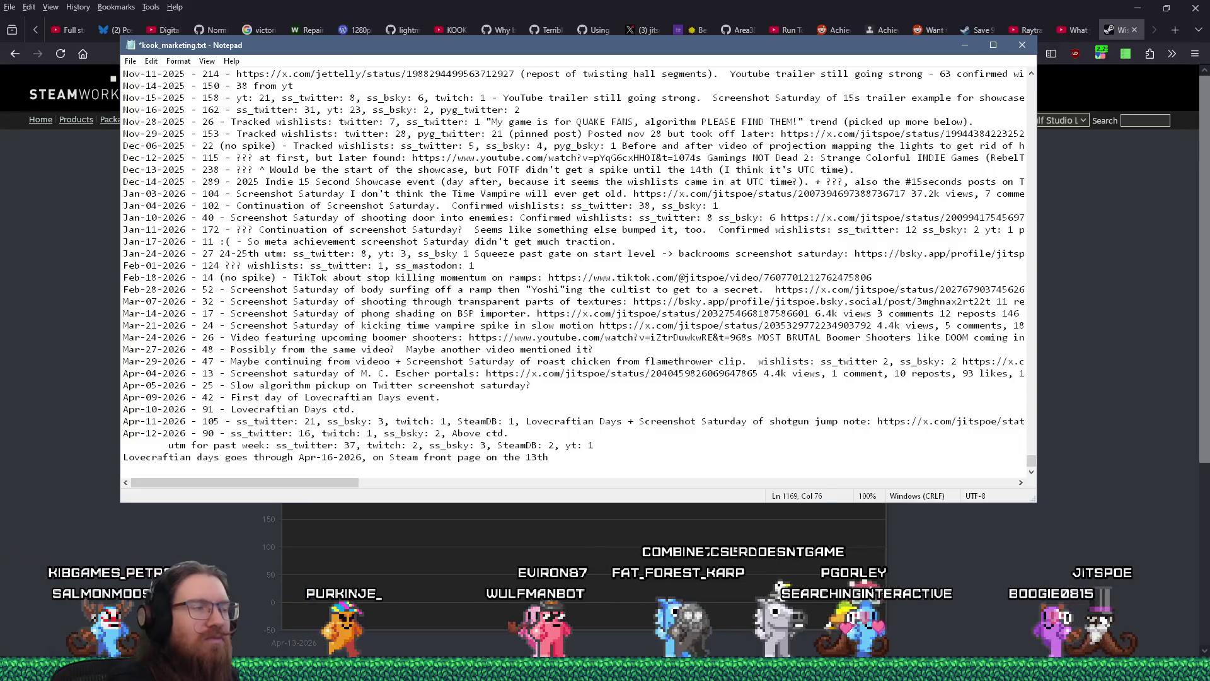
pyautogui.hotkey('alt', 'Tab')
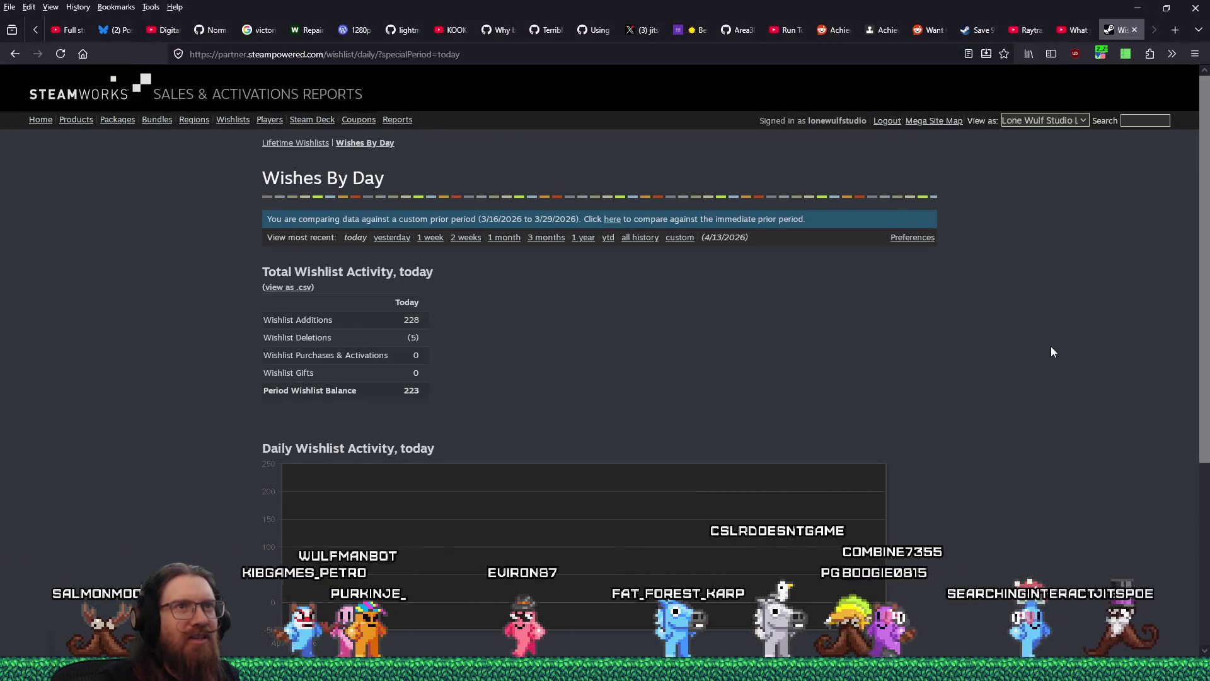
pyautogui.scroll(-4, 1208, 334)
pyautogui.scroll(4, 1208, 306)
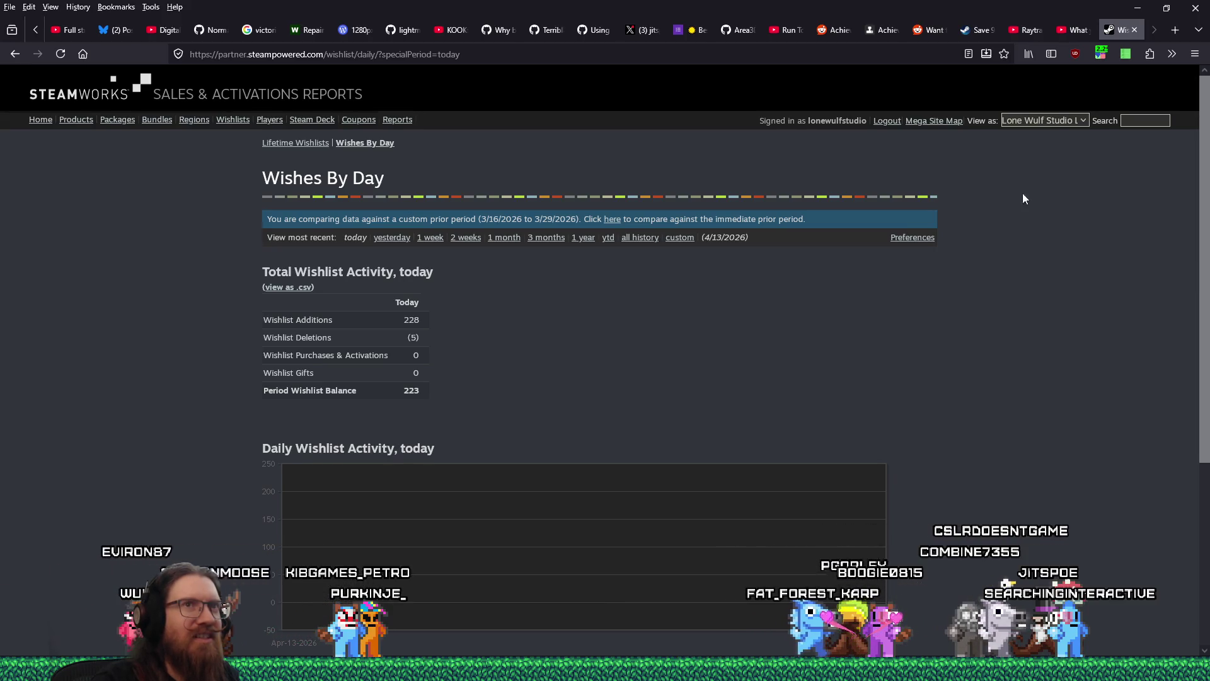
pyautogui.hotkey('alt', 'Tab')
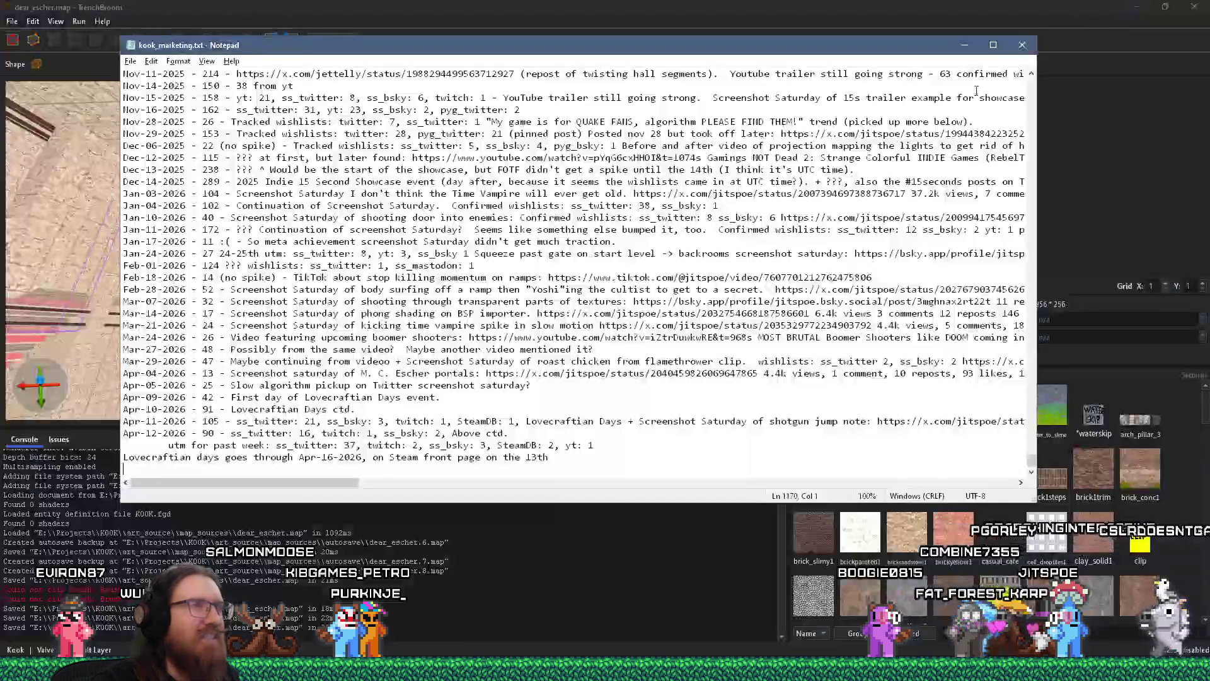
pyautogui.hotkey('alt', 'Tab')
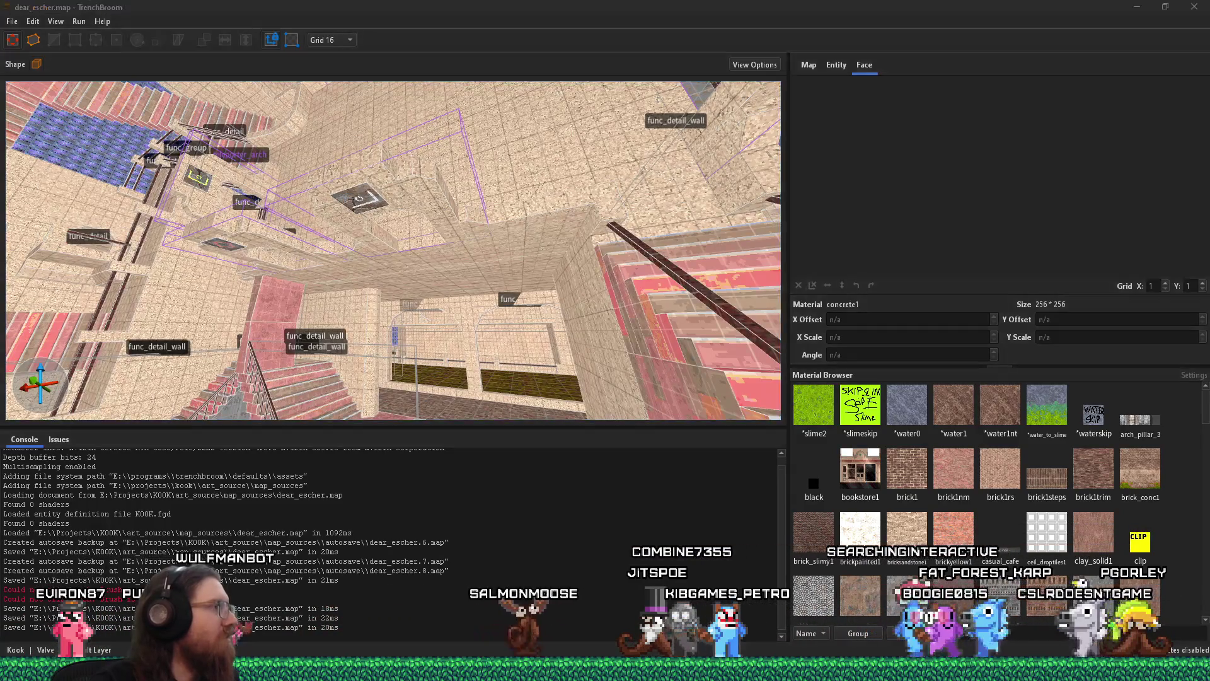
pyautogui.moveTo(296, 373); pyautogui.dragTo(297, 373)
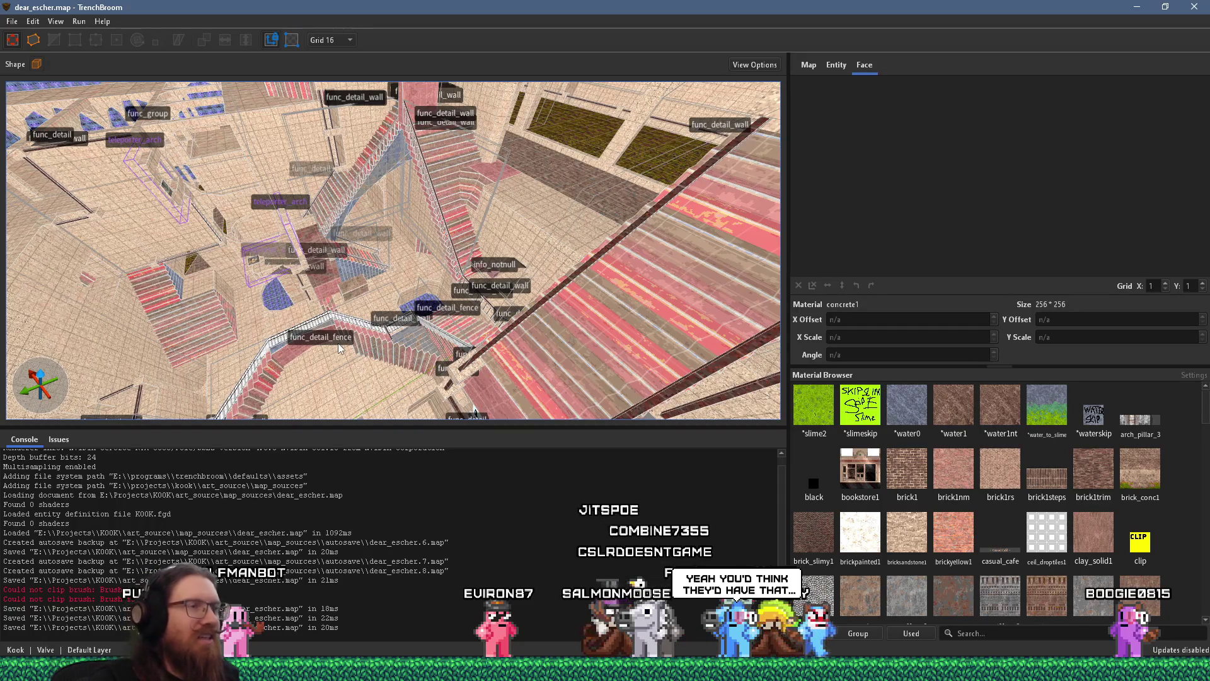
pyautogui.moveTo(338, 343)
pyautogui.mouseDown()
pyautogui.moveTo(393, 303)
pyautogui.moveTo(573, 283)
pyautogui.moveTo(505, 344)
pyautogui.mouseUp()
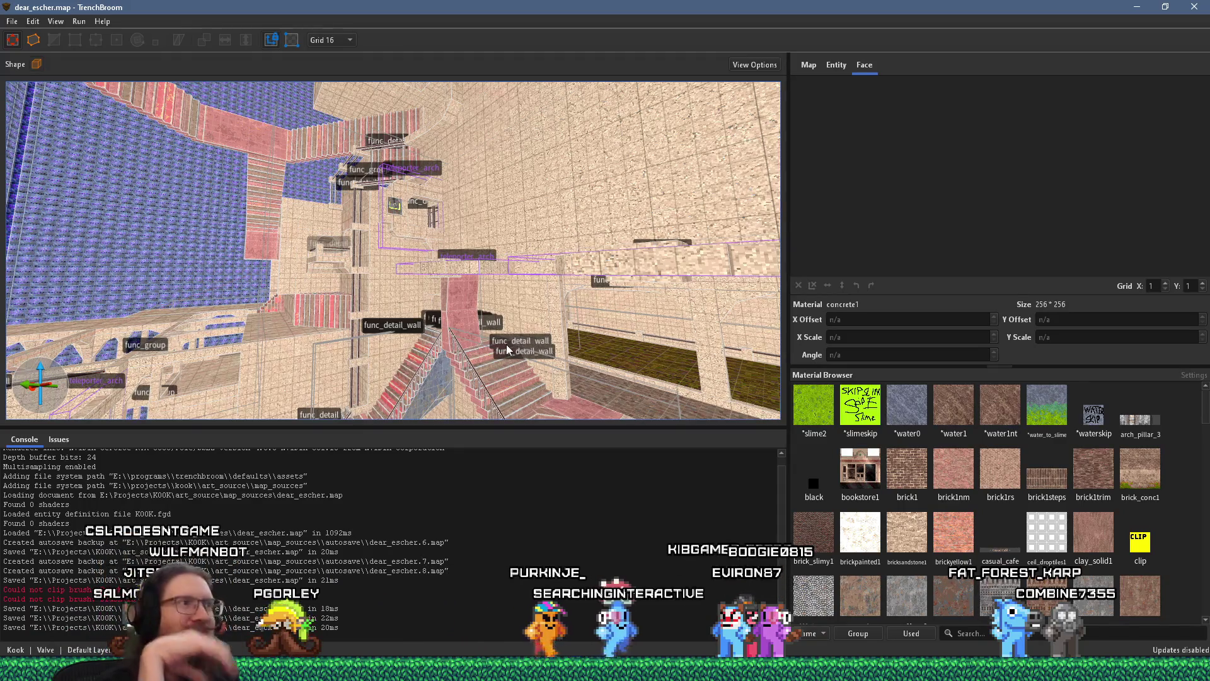
pyautogui.moveTo(507, 348)
pyautogui.mouseDown()
pyautogui.moveTo(444, 281)
pyautogui.moveTo(281, 285)
pyautogui.moveTo(419, 62)
pyautogui.moveTo(503, 240)
pyautogui.moveTo(221, 160)
pyautogui.moveTo(210, 229)
pyautogui.moveTo(410, 300)
pyautogui.moveTo(386, 290)
pyautogui.moveTo(411, 328)
pyautogui.moveTo(384, 341)
pyautogui.moveTo(435, 315)
pyautogui.moveTo(419, 309)
pyautogui.moveTo(479, 267)
pyautogui.moveTo(558, 229)
pyautogui.moveTo(411, 168)
pyautogui.moveTo(363, 274)
pyautogui.moveTo(380, 243)
pyautogui.moveTo(369, 274)
pyautogui.moveTo(383, 252)
pyautogui.moveTo(395, 316)
pyautogui.moveTo(508, 170)
pyautogui.moveTo(419, 316)
pyautogui.moveTo(434, 261)
pyautogui.moveTo(554, 161)
pyautogui.moveTo(232, 370)
pyautogui.moveTo(278, 330)
pyautogui.moveTo(265, 303)
pyautogui.moveTo(381, 251)
pyautogui.moveTo(386, 283)
pyautogui.moveTo(505, 239)
pyautogui.moveTo(438, 184)
pyautogui.moveTo(592, 90)
pyautogui.moveTo(578, 59)
pyautogui.moveTo(449, 150)
pyautogui.mouseUp()
pyautogui.scroll(10, 386, 275)
pyautogui.scroll(5, 449, 151)
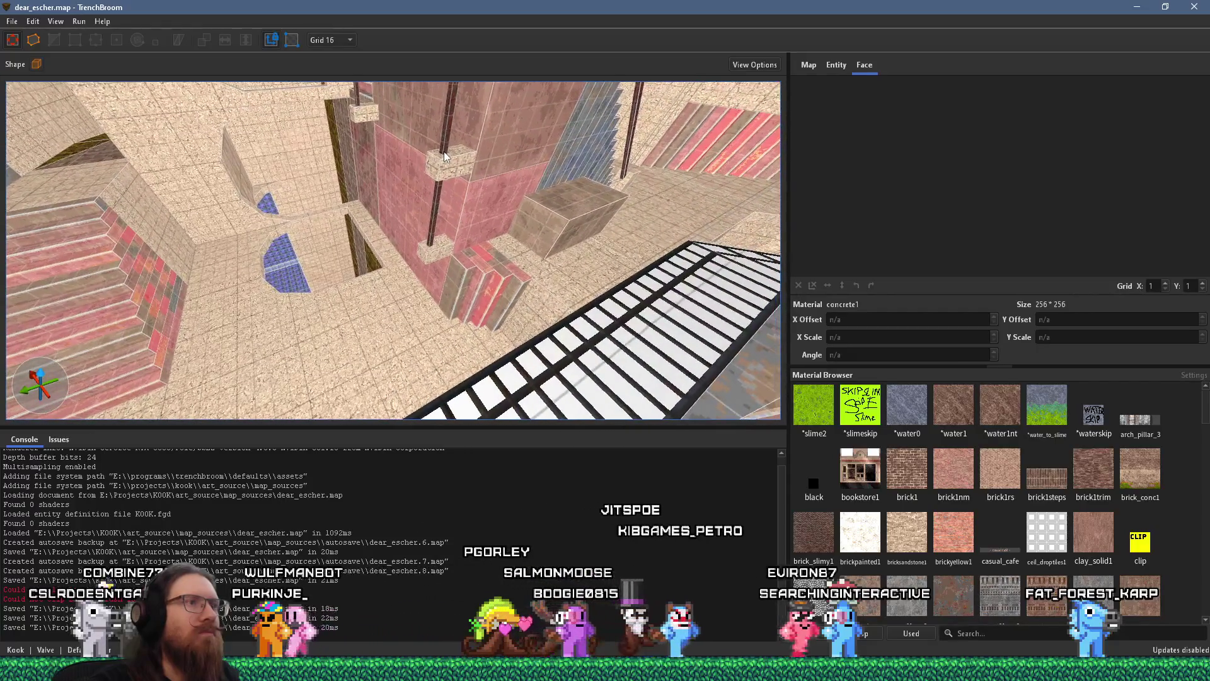
pyautogui.scroll(4, 517, 202)
pyautogui.moveTo(517, 206)
pyautogui.mouseDown()
pyautogui.moveTo(717, 151)
pyautogui.moveTo(659, 87)
pyautogui.moveTo(576, 284)
pyautogui.moveTo(515, 316)
pyautogui.moveTo(578, 261)
pyautogui.moveTo(519, 180)
pyautogui.moveTo(505, 222)
pyautogui.moveTo(531, 256)
pyautogui.moveTo(480, 323)
pyautogui.moveTo(406, 305)
pyautogui.moveTo(494, 255)
pyautogui.moveTo(535, 149)
pyautogui.moveTo(509, 220)
pyautogui.moveTo(445, 290)
pyautogui.moveTo(342, 329)
pyautogui.moveTo(286, 323)
pyautogui.moveTo(291, 312)
pyautogui.moveTo(324, 327)
pyautogui.moveTo(659, 234)
pyautogui.moveTo(489, 274)
pyautogui.moveTo(630, 197)
pyautogui.moveTo(505, 241)
pyautogui.moveTo(327, 331)
pyautogui.moveTo(666, 255)
pyautogui.mouseUp()
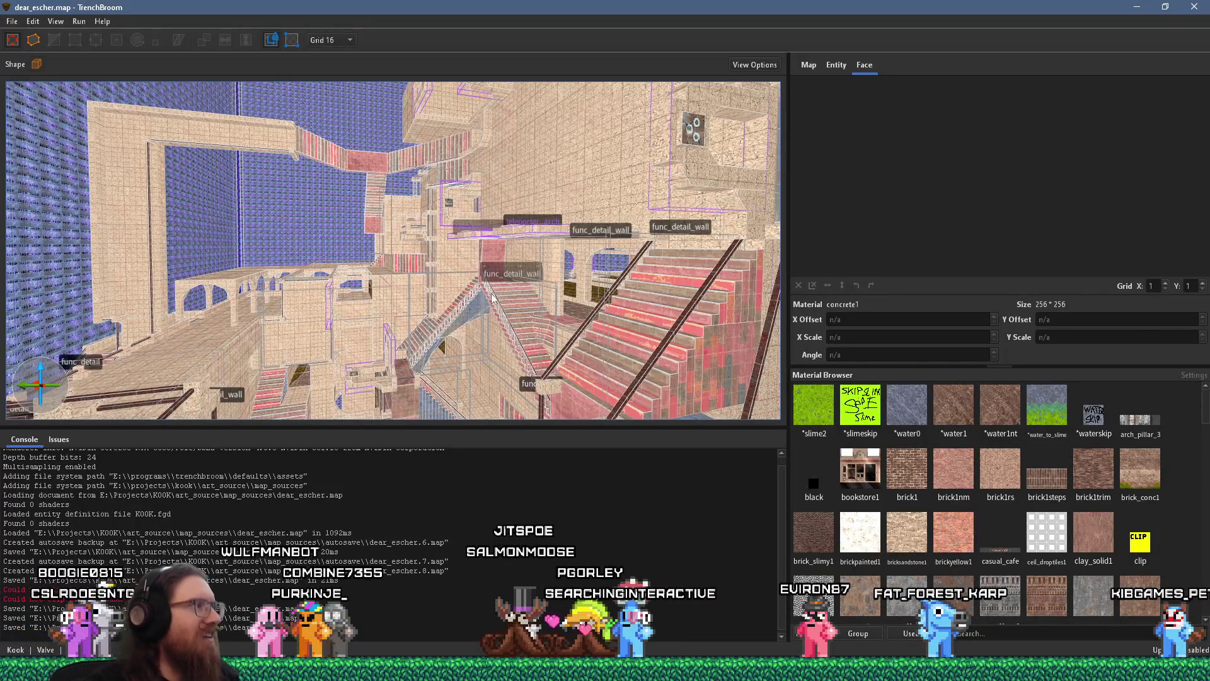
pyautogui.moveTo(430, 267)
pyautogui.mouseDown()
pyautogui.moveTo(438, 292)
pyautogui.moveTo(355, 256)
pyautogui.moveTo(613, 373)
pyautogui.moveTo(577, 390)
pyautogui.moveTo(486, 380)
pyautogui.moveTo(489, 323)
pyautogui.moveTo(557, 305)
pyautogui.moveTo(649, 248)
pyautogui.moveTo(427, 351)
pyautogui.moveTo(505, 357)
pyautogui.moveTo(428, 326)
pyautogui.moveTo(476, 344)
pyautogui.moveTo(475, 323)
pyautogui.moveTo(425, 320)
pyautogui.moveTo(388, 384)
pyautogui.moveTo(470, 385)
pyautogui.moveTo(486, 366)
pyautogui.moveTo(471, 379)
pyautogui.moveTo(432, 376)
pyautogui.moveTo(663, 335)
pyautogui.moveTo(596, 319)
pyautogui.moveTo(602, 244)
pyautogui.moveTo(648, 223)
pyautogui.moveTo(600, 231)
pyautogui.moveTo(382, 279)
pyautogui.moveTo(354, 316)
pyautogui.moveTo(411, 310)
pyautogui.moveTo(482, 345)
pyautogui.moveTo(535, 350)
pyautogui.moveTo(674, 332)
pyautogui.mouseUp()
# Step: Select a brush in the stair hall and fly toward the tall stair structure
pyautogui.click(353, 317)
pyautogui.press('w')
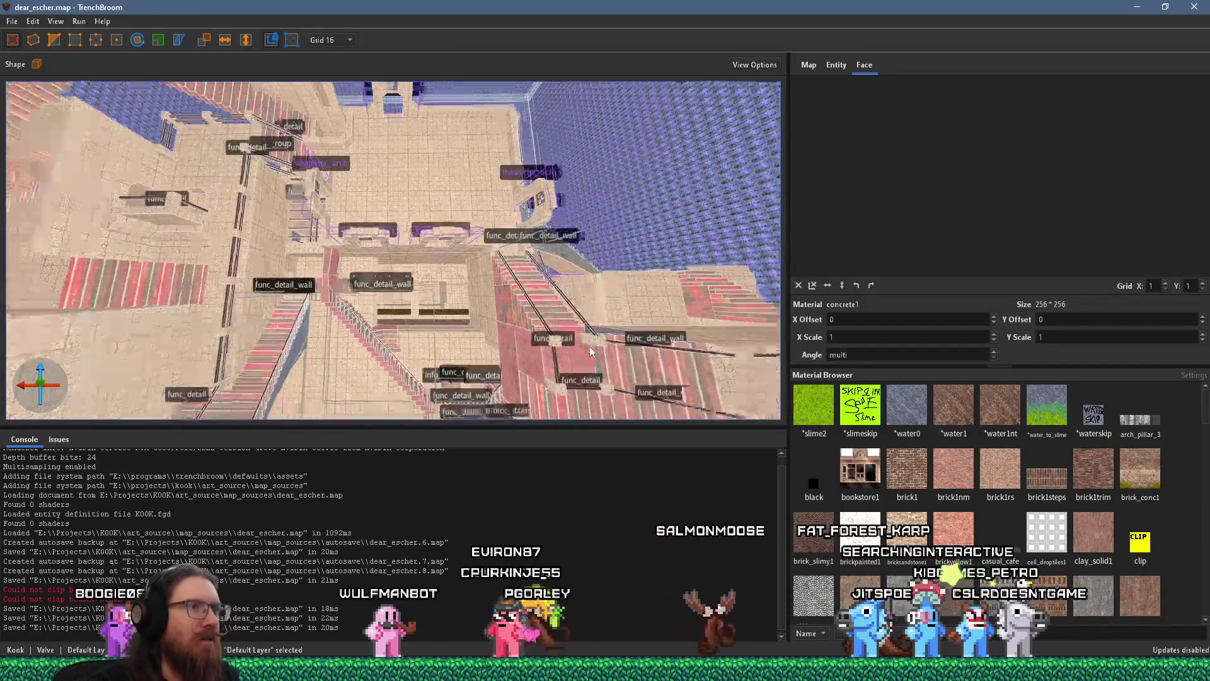
pyautogui.moveTo(600, 332)
pyautogui.mouseDown()
pyautogui.moveTo(509, 361)
pyautogui.moveTo(312, 368)
pyautogui.moveTo(445, 254)
pyautogui.moveTo(419, 275)
pyautogui.moveTo(291, 292)
pyautogui.moveTo(398, 308)
pyautogui.moveTo(488, 291)
pyautogui.mouseUp()
pyautogui.moveTo(343, 301)
pyautogui.mouseDown()
pyautogui.moveTo(268, 315)
pyautogui.moveTo(373, 288)
pyautogui.moveTo(291, 173)
pyautogui.moveTo(255, 291)
pyautogui.moveTo(328, 244)
pyautogui.mouseUp()
pyautogui.moveTo(425, 156)
pyautogui.mouseDown()
pyautogui.moveTo(513, 161)
pyautogui.moveTo(337, 307)
pyautogui.moveTo(369, 365)
pyautogui.moveTo(569, 278)
pyautogui.mouseUp()
pyautogui.moveTo(284, 165)
pyautogui.mouseDown()
pyautogui.moveTo(575, 250)
pyautogui.moveTo(508, 297)
pyautogui.moveTo(303, 131)
pyautogui.moveTo(393, 237)
pyautogui.moveTo(394, 181)
pyautogui.mouseUp()
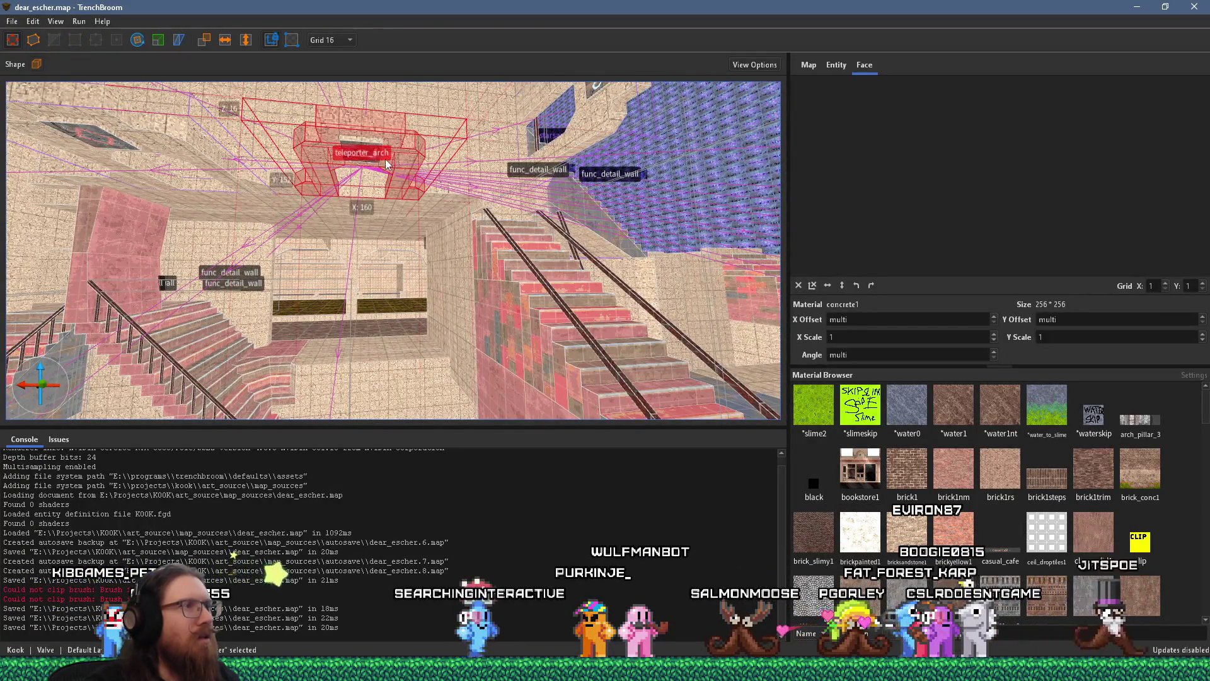
# Step: Fly in close to the red teleporter_arch from a low front angle
pyautogui.moveTo(373, 156)
pyautogui.mouseDown()
pyautogui.moveTo(374, 216)
pyautogui.moveTo(469, 242)
pyautogui.mouseUp()
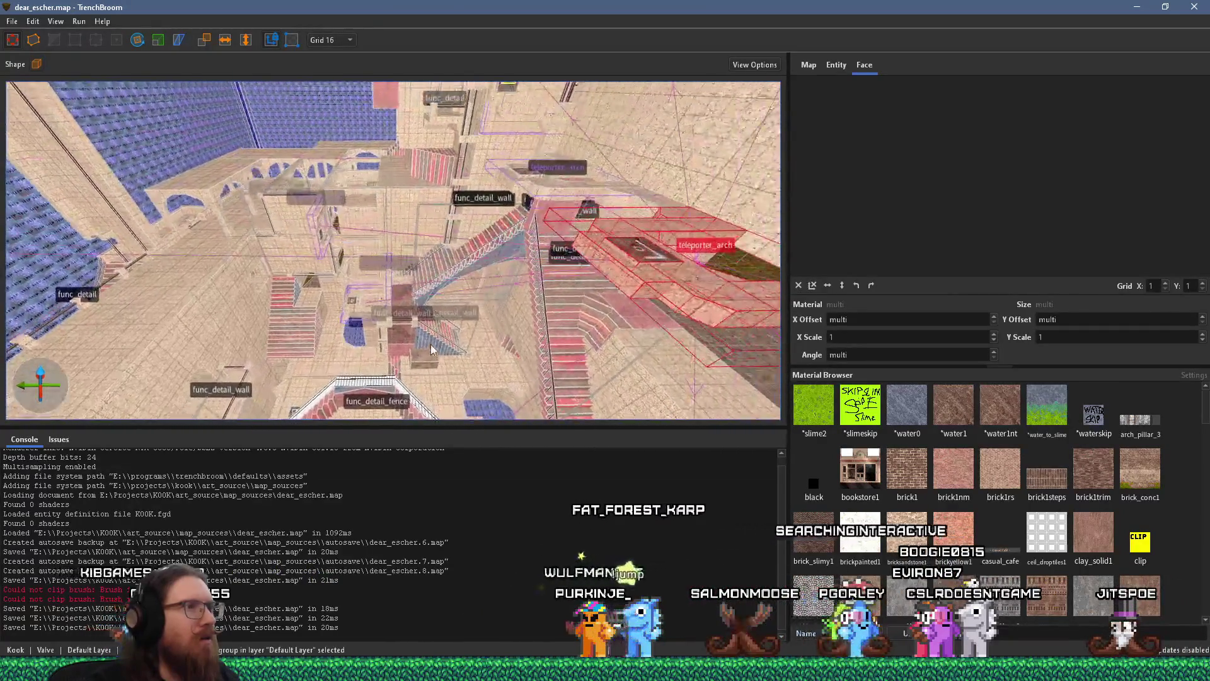
pyautogui.moveTo(386, 376)
pyautogui.mouseDown()
pyautogui.moveTo(324, 367)
pyautogui.moveTo(334, 340)
pyautogui.moveTo(356, 381)
pyautogui.mouseUp()
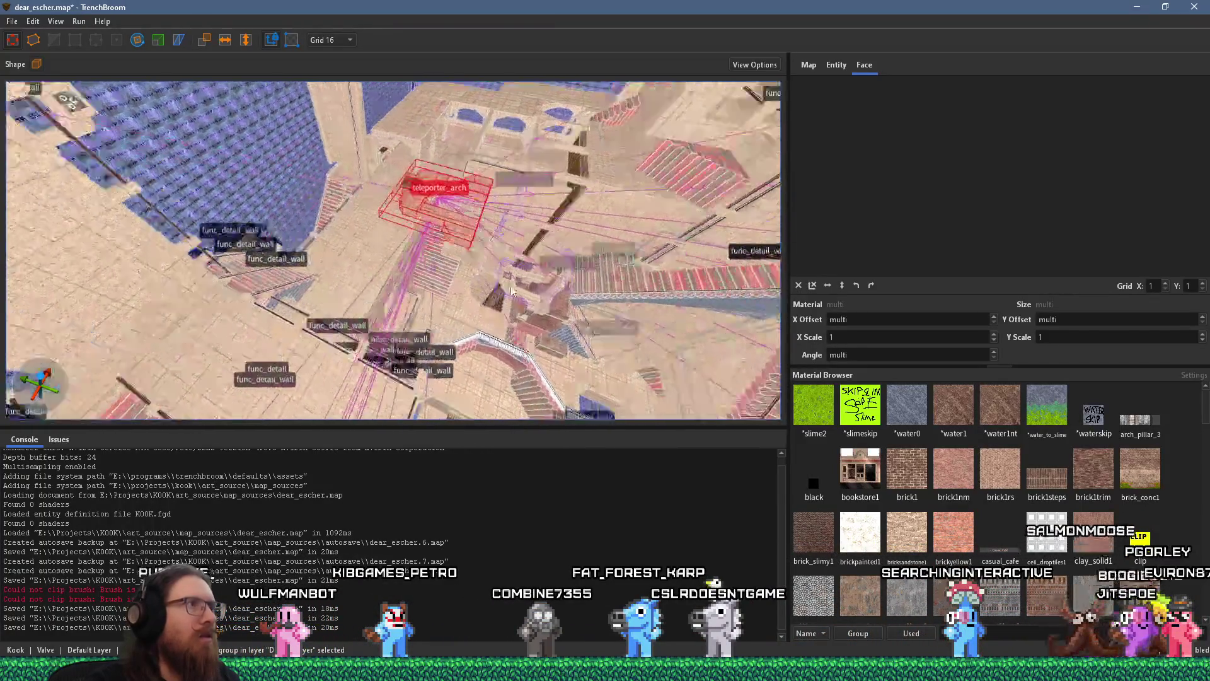
pyautogui.moveTo(276, 111); pyautogui.dragTo(456, 168)
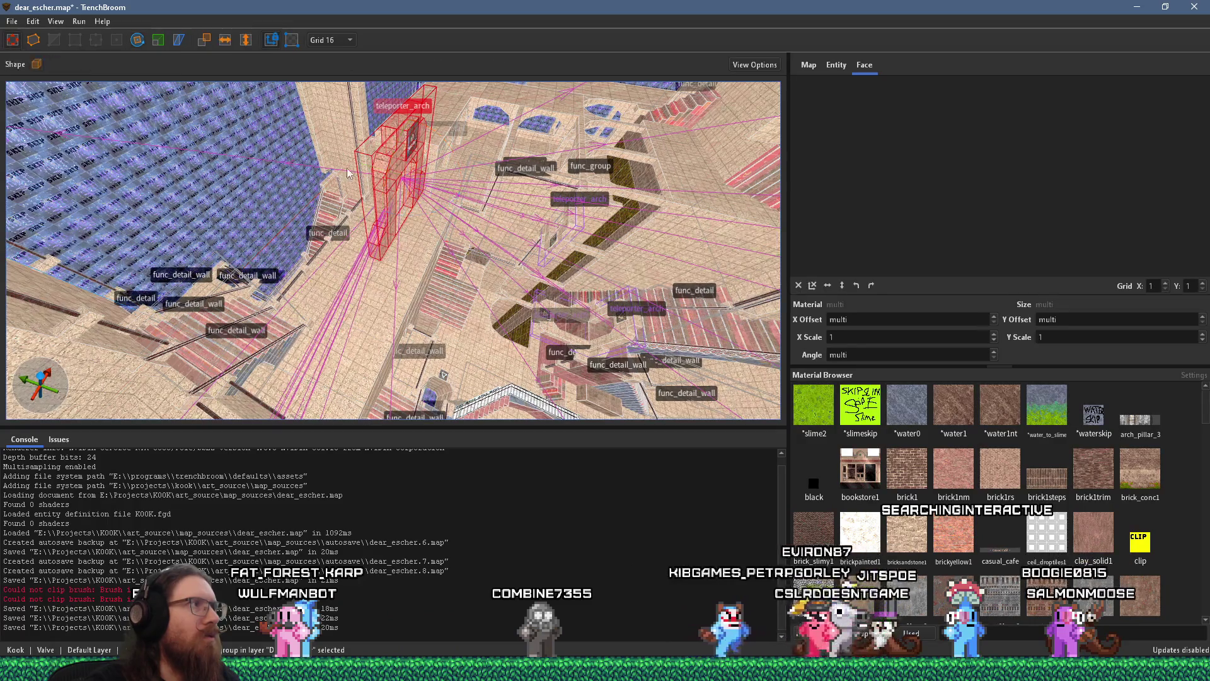
pyautogui.moveTo(301, 157); pyautogui.dragTo(332, 151)
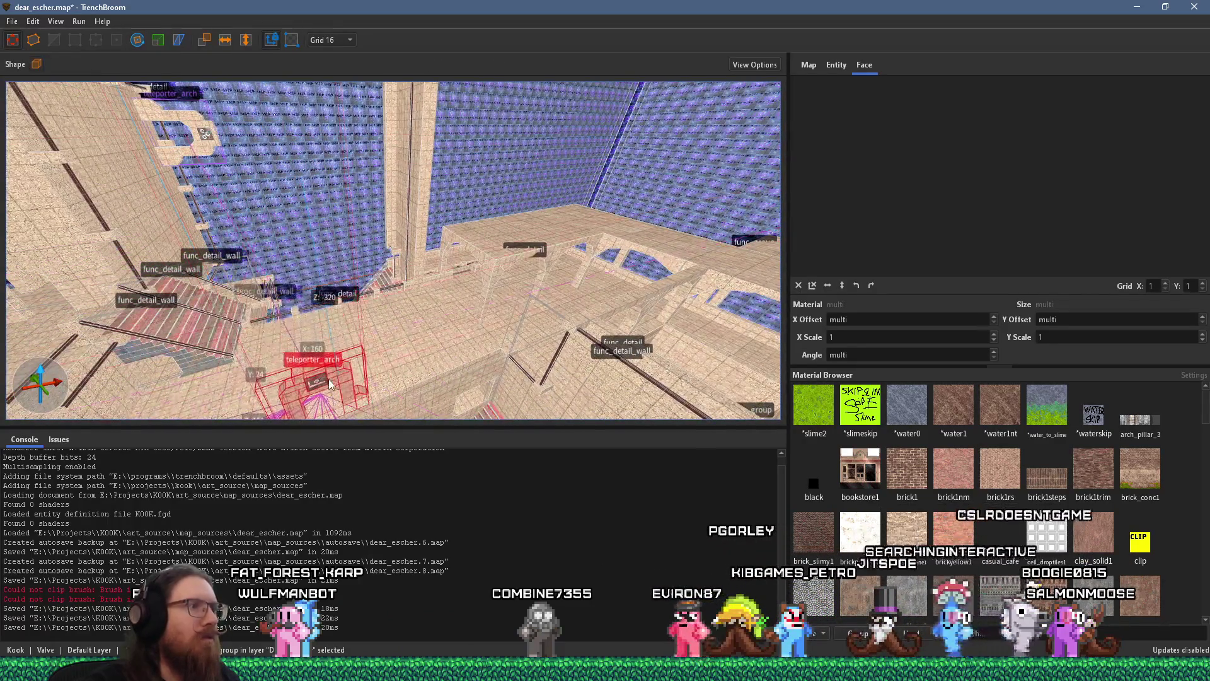
pyautogui.moveTo(329, 392)
pyautogui.mouseDown()
pyautogui.moveTo(412, 221)
pyautogui.moveTo(383, 297)
pyautogui.moveTo(411, 318)
pyautogui.moveTo(331, 257)
pyautogui.moveTo(224, 207)
pyautogui.moveTo(553, 265)
pyautogui.mouseUp()
# Step: Raise the concrete1 strip beside the teleporter arch 16 units on Z, then look over the stairs
pyautogui.click(438, 306)
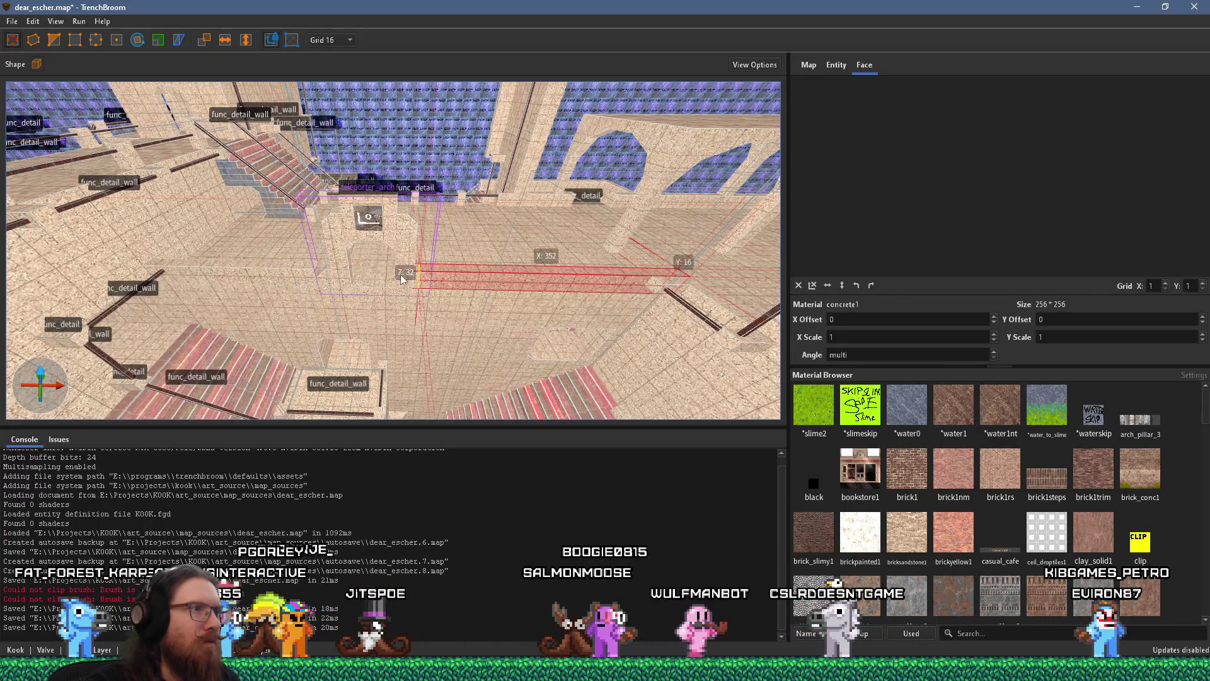
pyautogui.moveTo(399, 240); pyautogui.dragTo(467, 128)
pyautogui.moveTo(415, 277)
pyautogui.mouseDown()
pyautogui.moveTo(425, 301)
pyautogui.moveTo(405, 177)
pyautogui.moveTo(546, 345)
pyautogui.moveTo(387, 173)
pyautogui.moveTo(521, 278)
pyautogui.moveTo(216, 206)
pyautogui.moveTo(250, 402)
pyautogui.moveTo(330, 301)
pyautogui.moveTo(375, 280)
pyautogui.moveTo(297, 304)
pyautogui.moveTo(496, 281)
pyautogui.mouseUp()
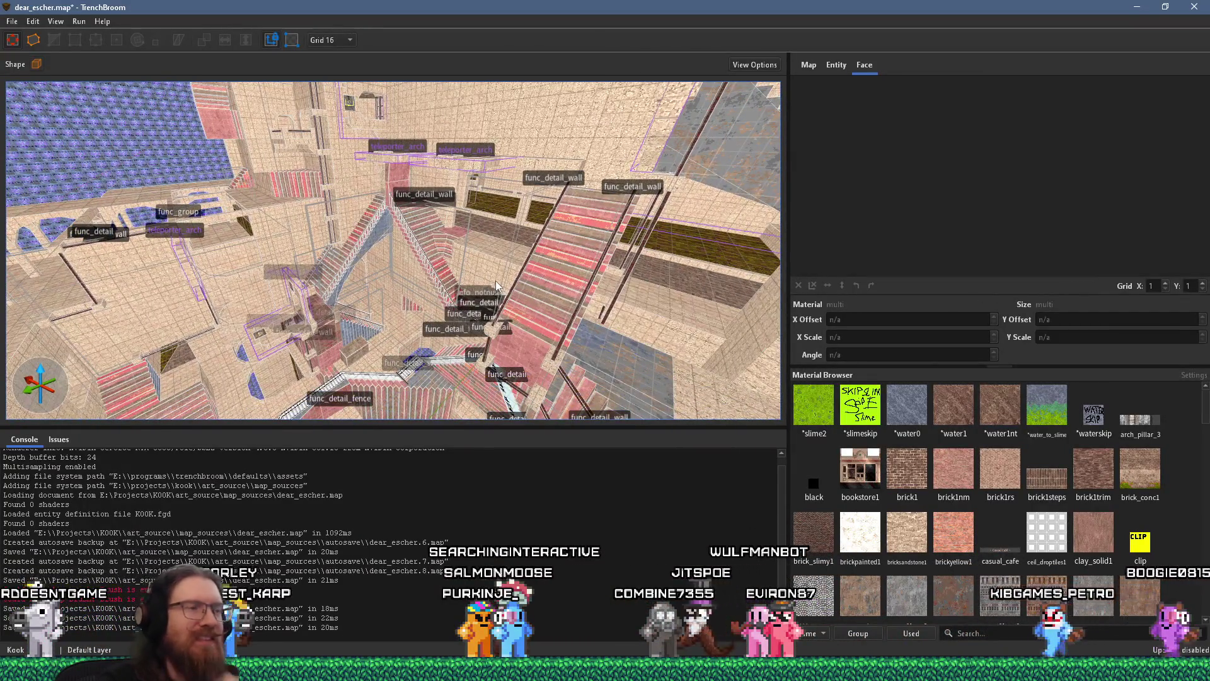
pyautogui.moveTo(497, 281)
pyautogui.mouseDown()
pyautogui.moveTo(574, 294)
pyautogui.moveTo(445, 242)
pyautogui.moveTo(376, 142)
pyautogui.moveTo(322, 214)
pyautogui.moveTo(140, 292)
pyautogui.moveTo(190, 282)
pyautogui.mouseUp()
pyautogui.moveTo(104, 307)
pyautogui.mouseDown()
pyautogui.moveTo(183, 315)
pyautogui.moveTo(539, 284)
pyautogui.moveTo(490, 305)
pyautogui.moveTo(429, 285)
pyautogui.moveTo(54, 240)
pyautogui.moveTo(409, 326)
pyautogui.moveTo(416, 351)
pyautogui.moveTo(258, 290)
pyautogui.moveTo(208, 252)
pyautogui.mouseUp()
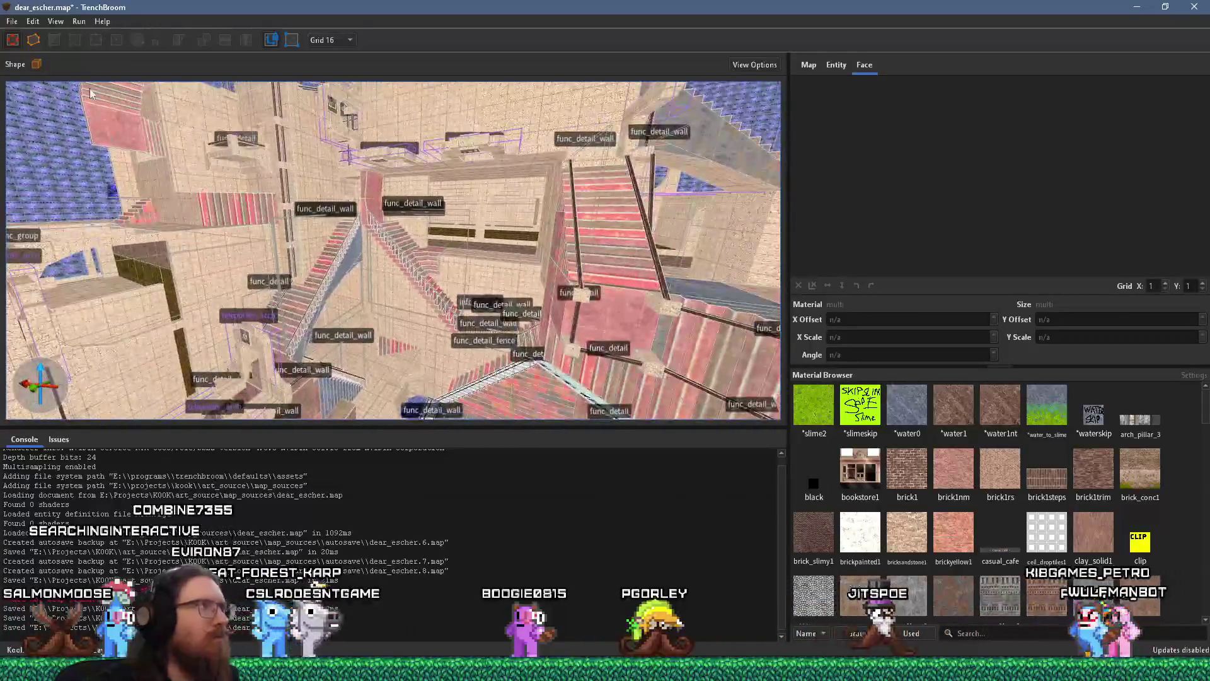
# Step: Save dear_escher.map, compile it with the qbsp profile, and return to Godot
pyautogui.click(10, 22)
pyautogui.click(46, 87)
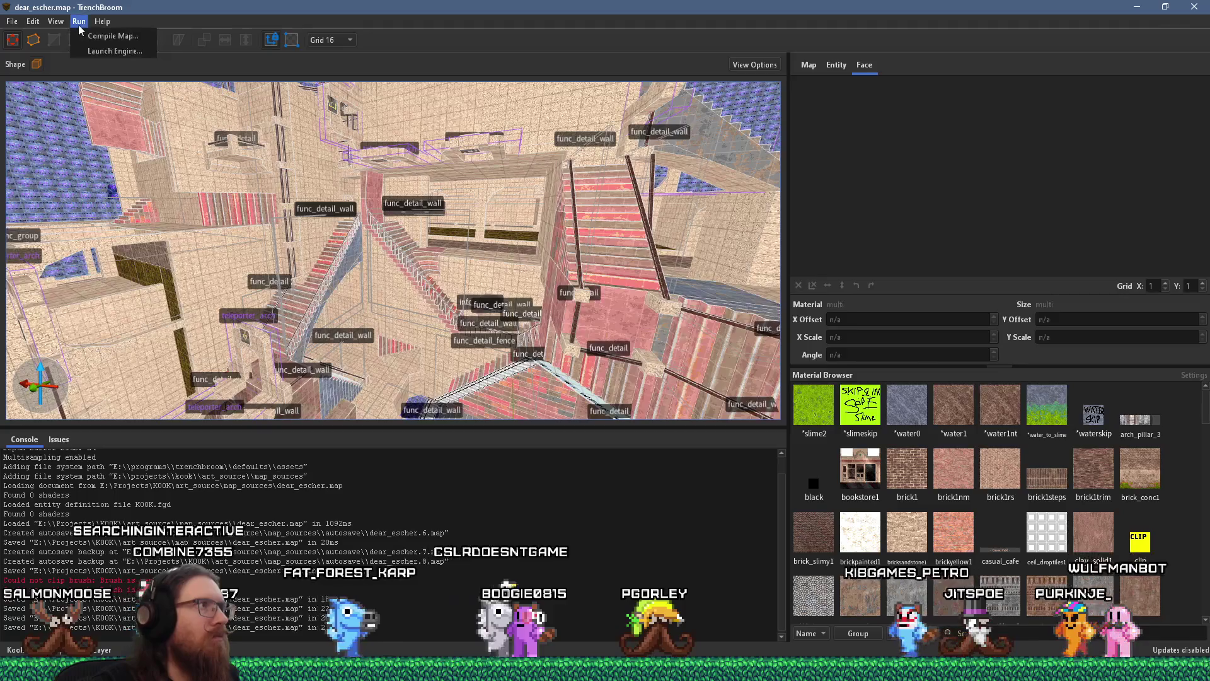
pyautogui.click(107, 36)
pyautogui.click(755, 506)
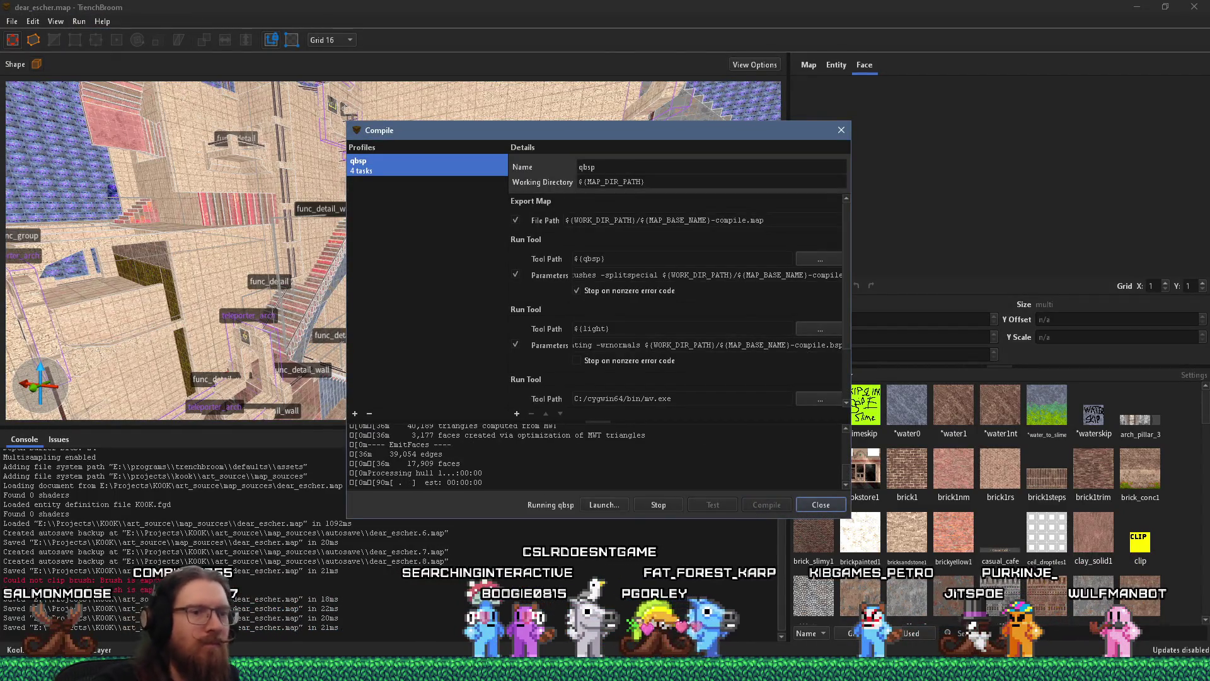
pyautogui.hotkey('alt', 'Tab')
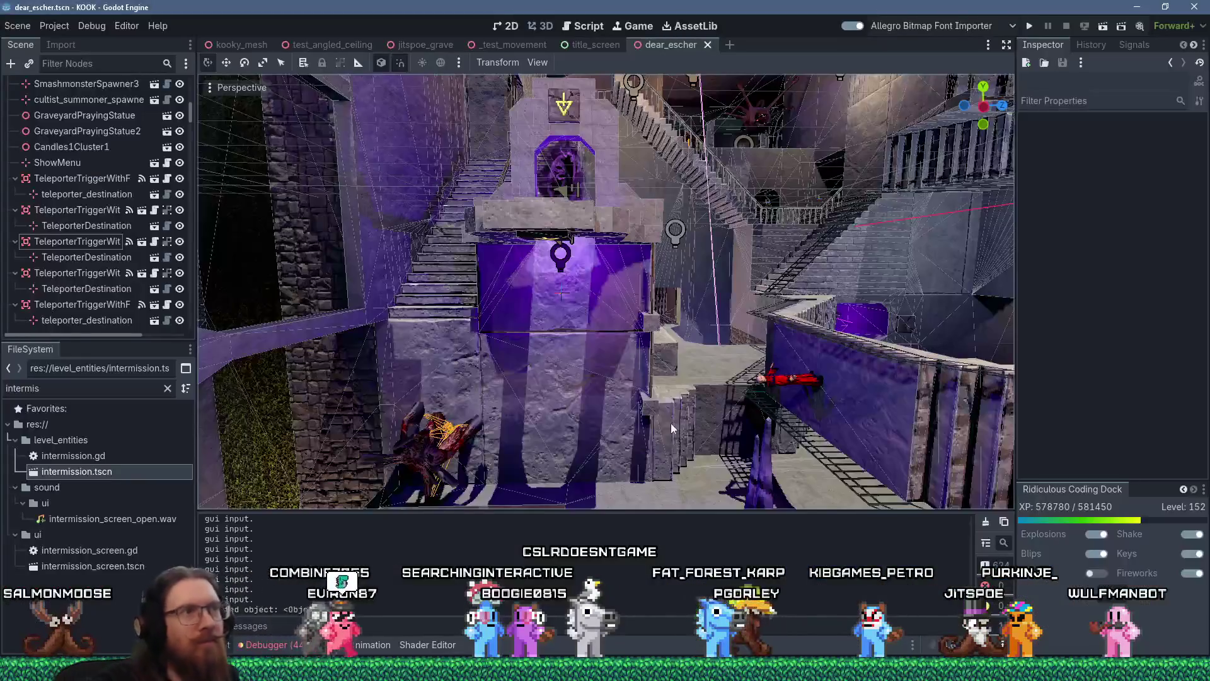
# Step: Select TeleporterTriggerWithFX3 and drag it across the level into the arch doorway
pyautogui.scroll(-10, 657, 398)
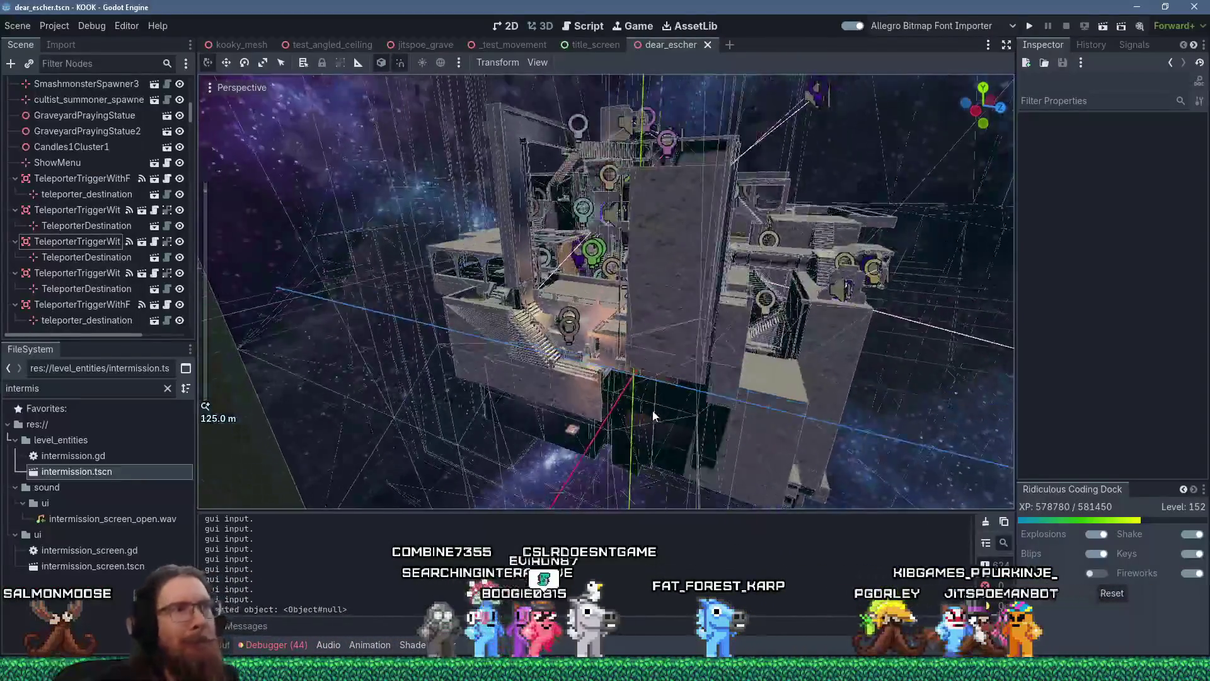
pyautogui.scroll(8, 616, 463)
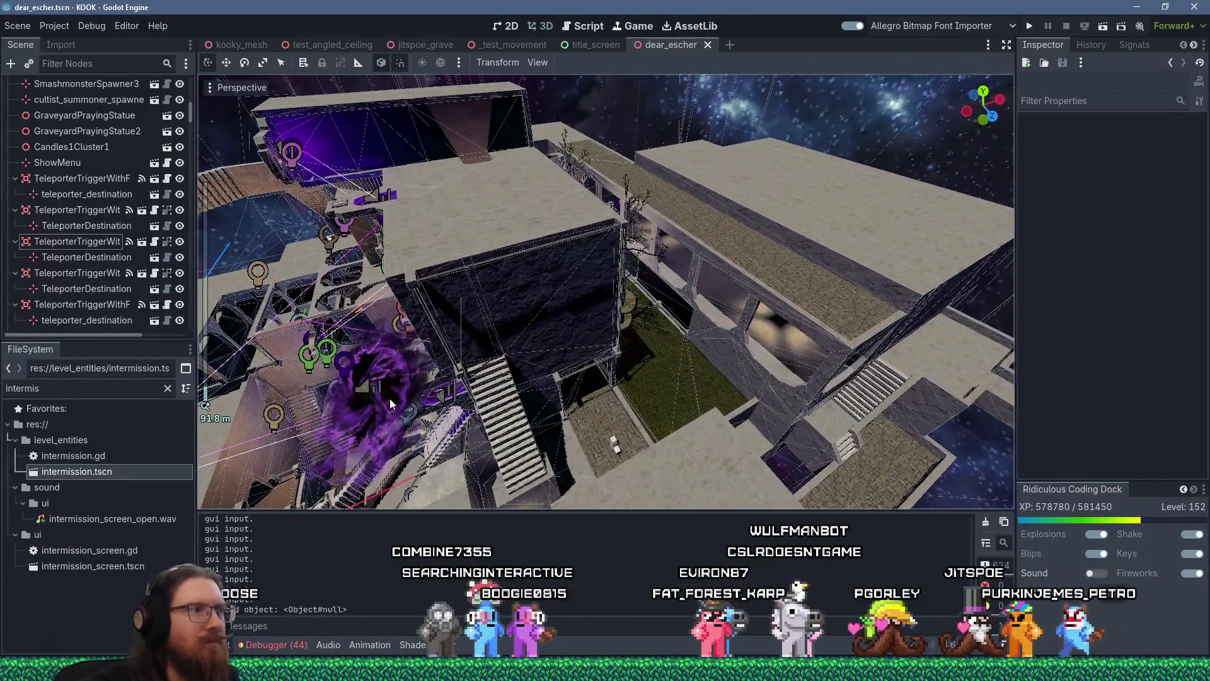
pyautogui.click(390, 401)
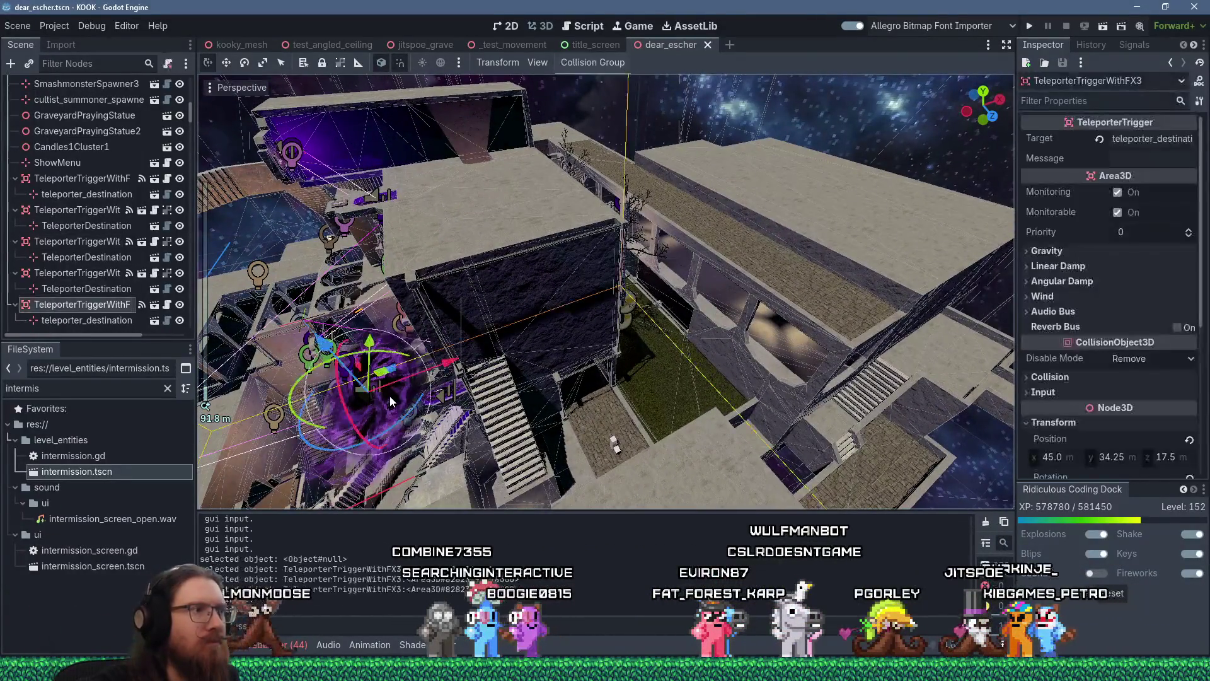
pyautogui.scroll(-4, 403, 409)
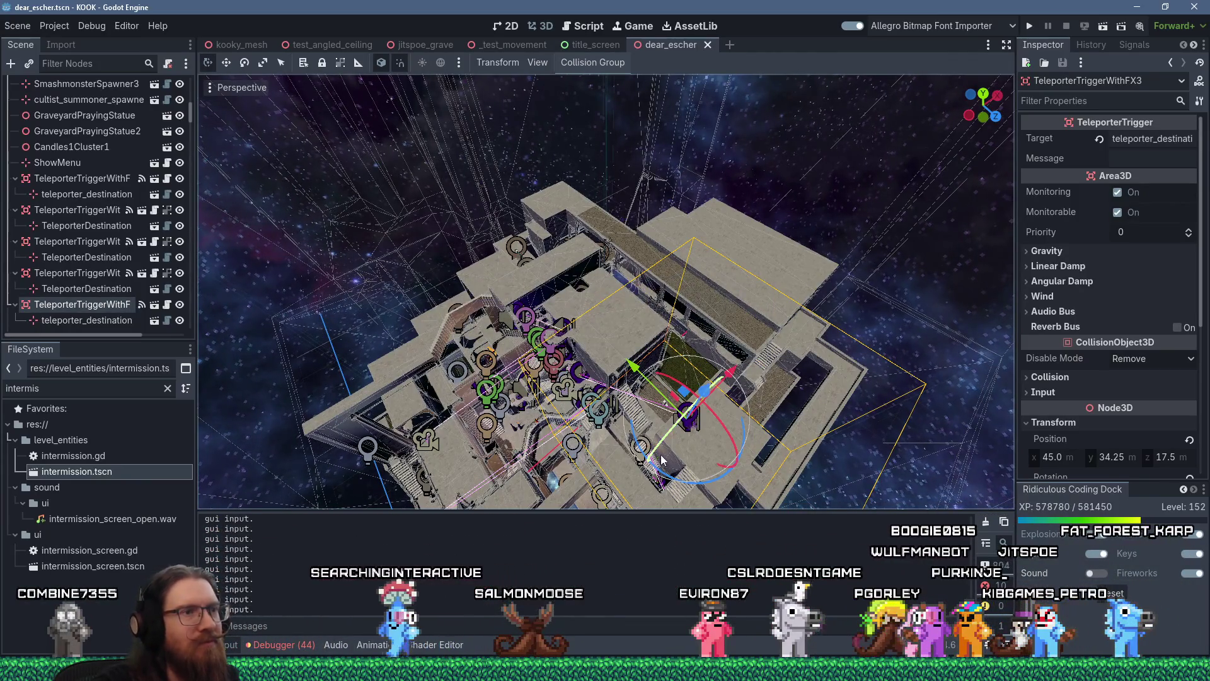
pyautogui.scroll(4, 662, 460)
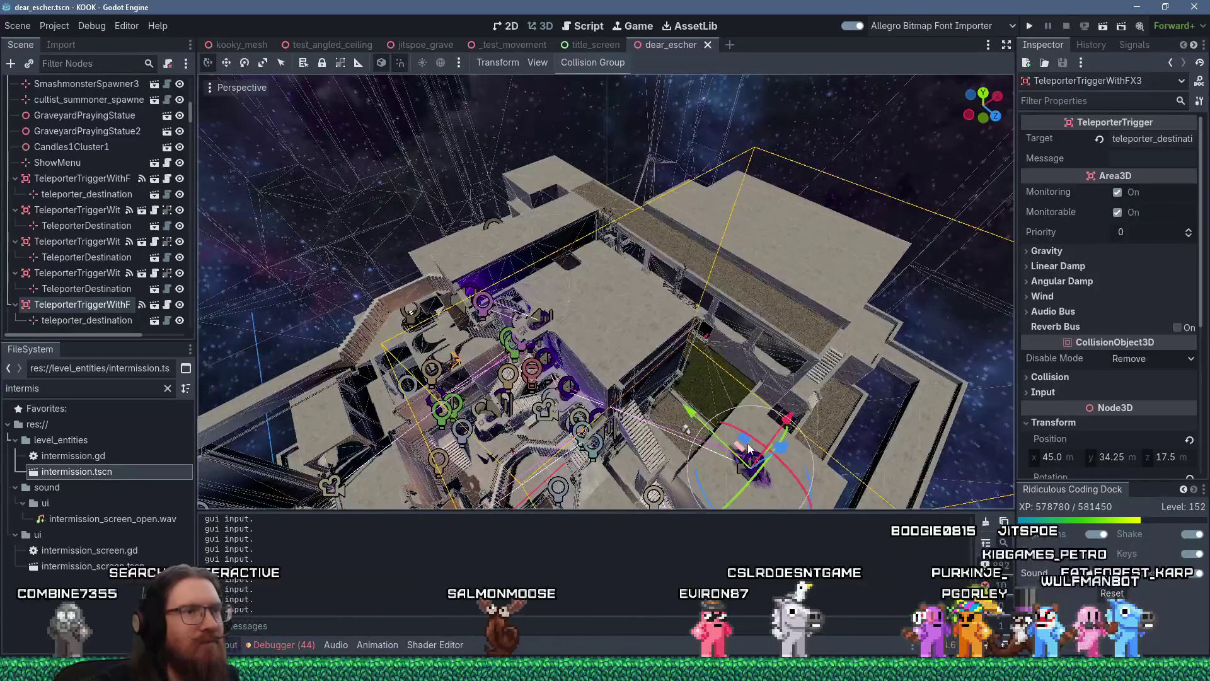
pyautogui.moveTo(516, 396); pyautogui.dragTo(410, 323)
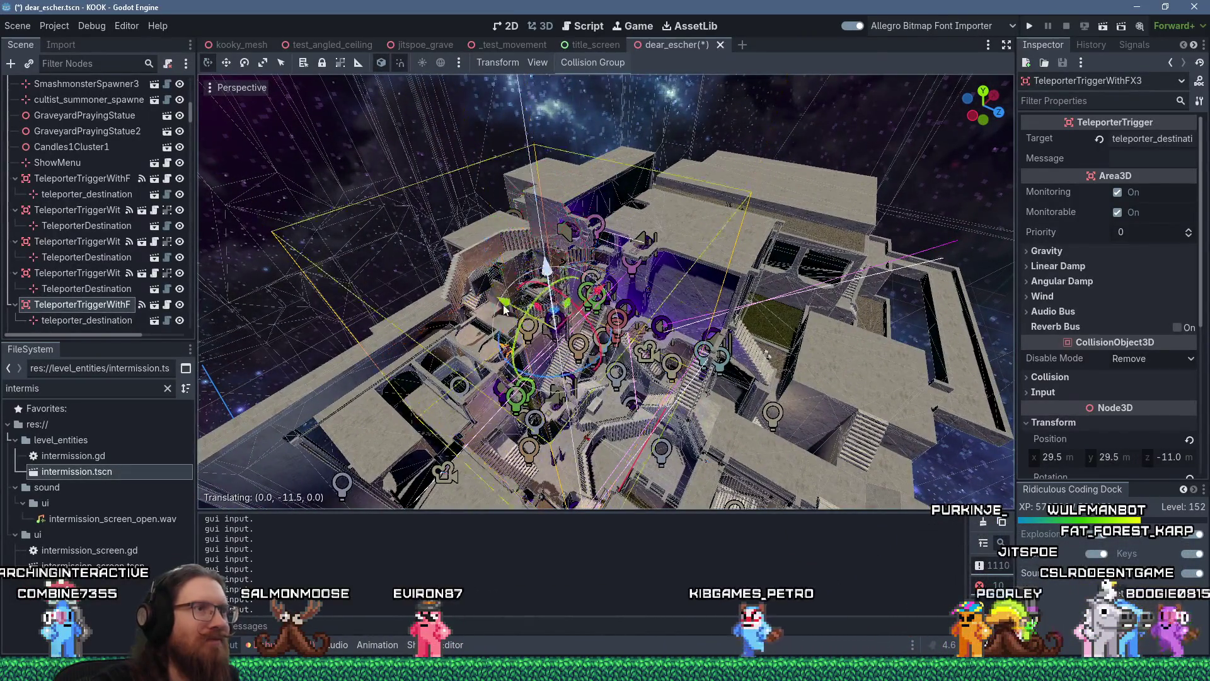
pyautogui.scroll(3, 534, 449)
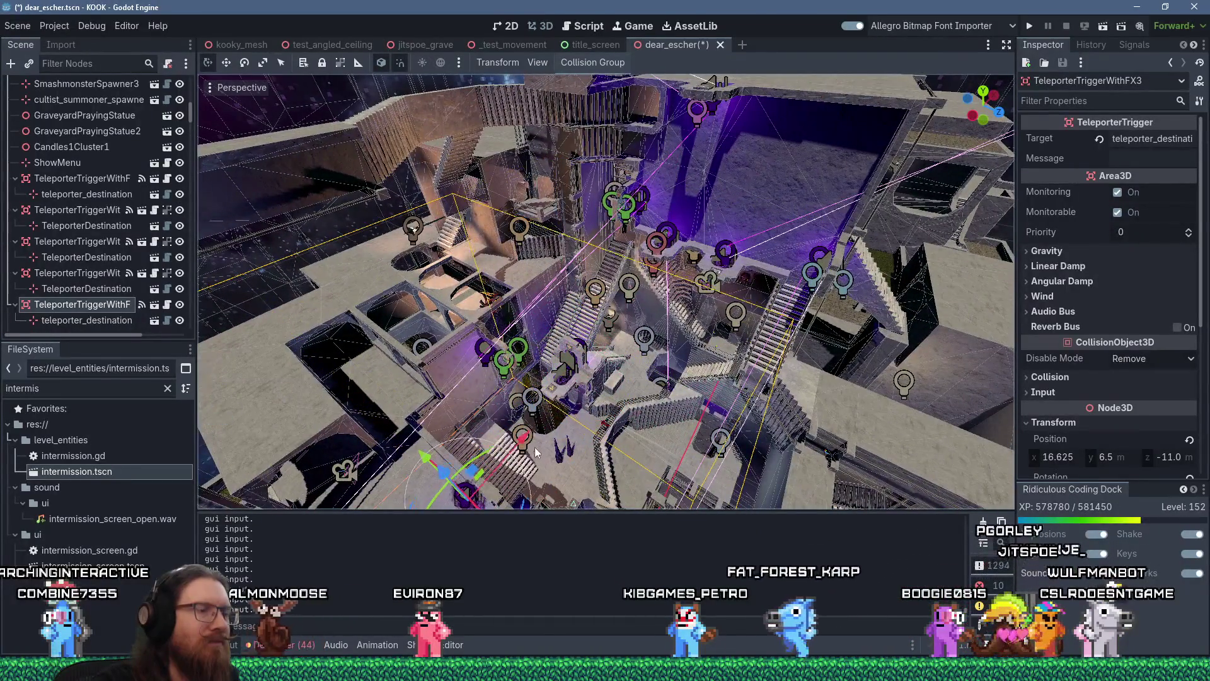
# Step: Rotate the teleporter 180° so it faces the opposite way
pyautogui.press('r')
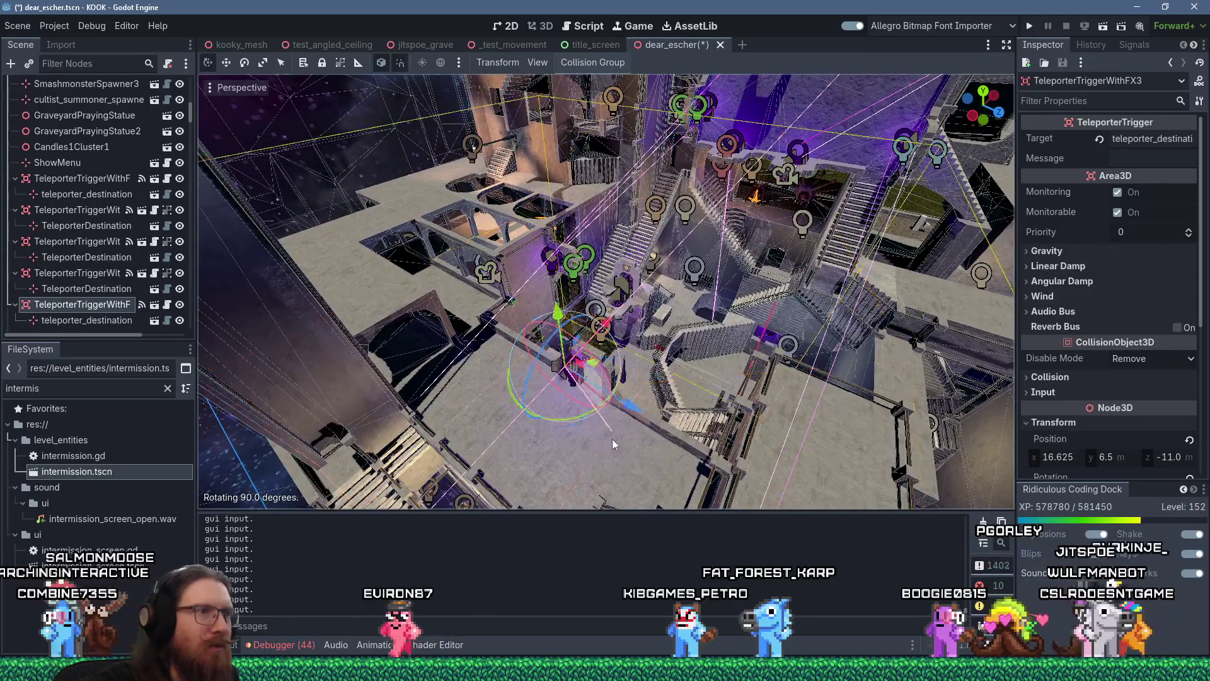
pyautogui.click(667, 351)
pyautogui.scroll(4, 645, 360)
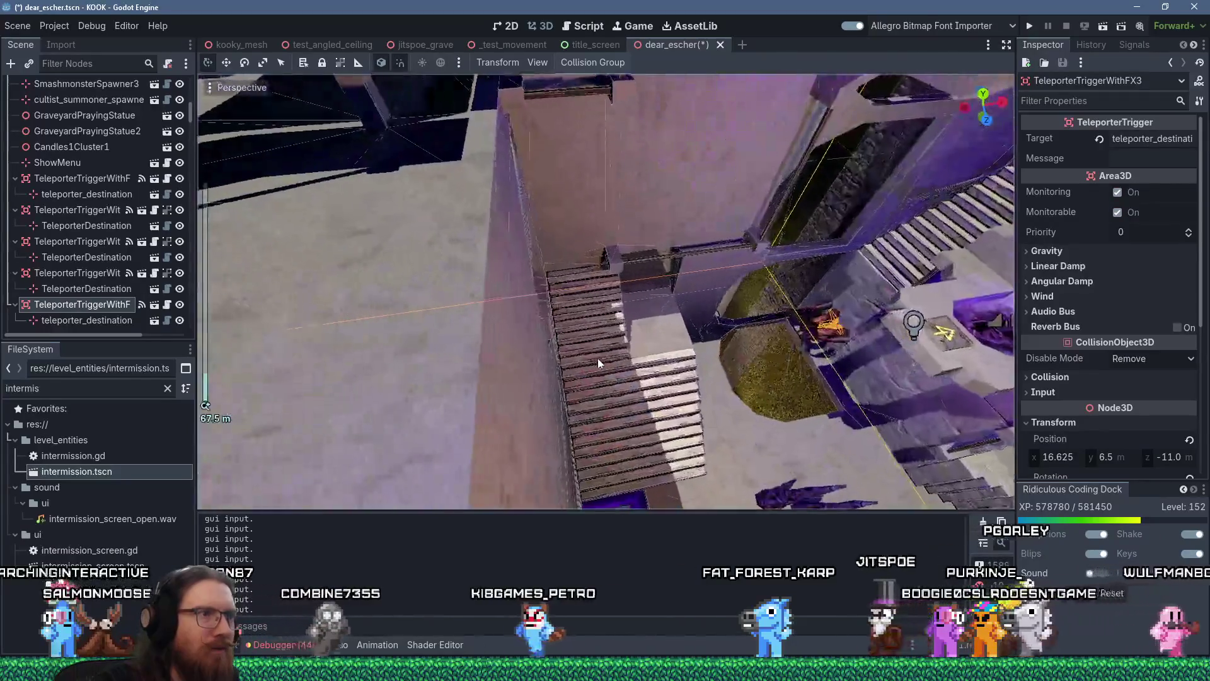
pyautogui.scroll(-2, 600, 364)
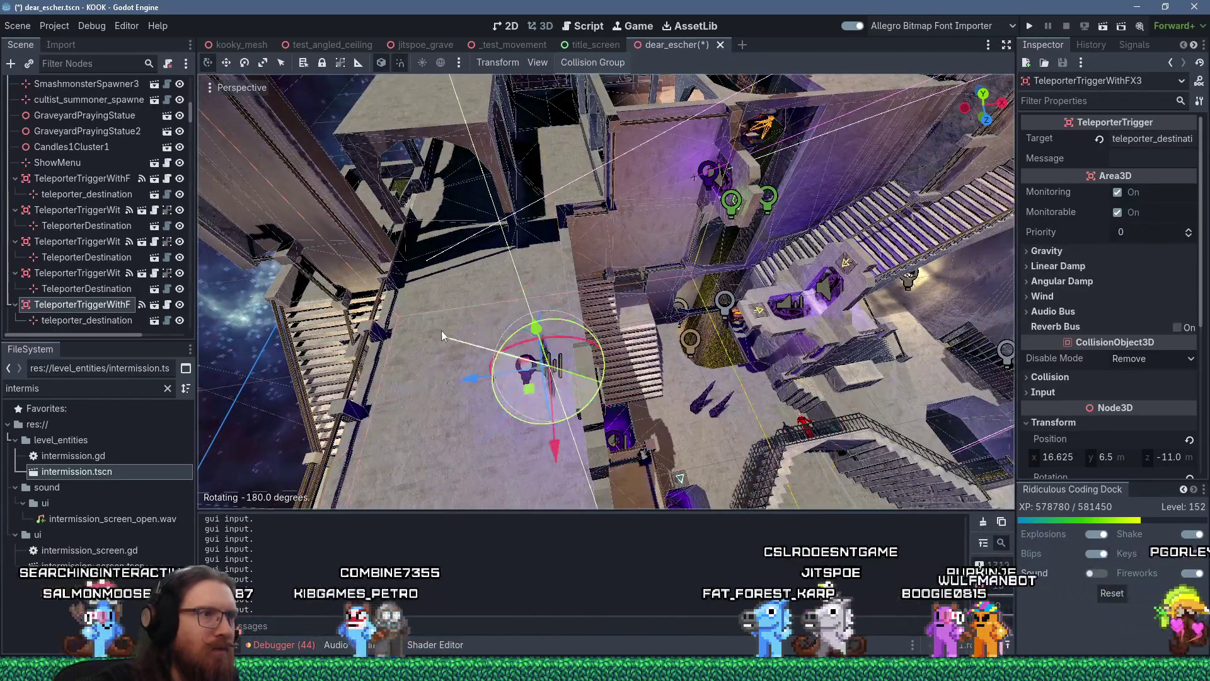
# Step: Lift the teleporter to Y 5.0, ending at position 17.75, 5.0, -9.5
pyautogui.moveTo(497, 338); pyautogui.dragTo(559, 309)
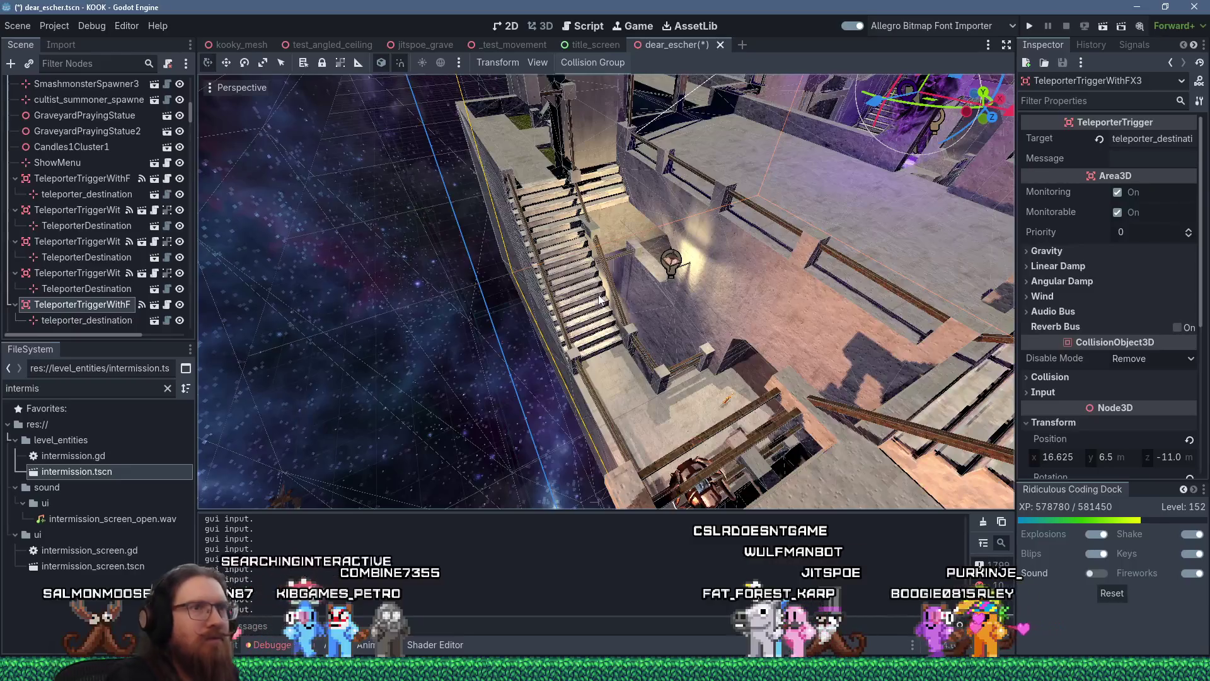
pyautogui.scroll(-5, 598, 300)
pyautogui.press('f')
pyautogui.scroll(2, 643, 284)
pyautogui.moveTo(642, 278); pyautogui.dragTo(624, 249)
pyautogui.scroll(2, 624, 249)
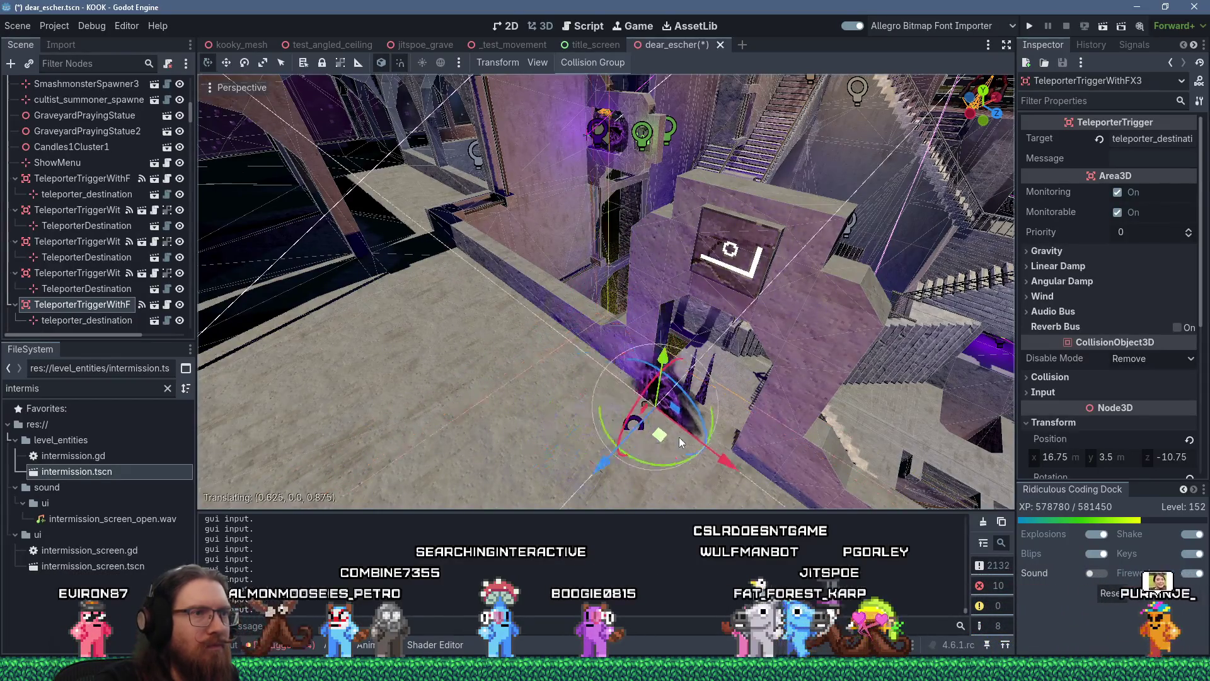
pyautogui.moveTo(695, 435)
pyautogui.mouseDown()
pyautogui.moveTo(784, 383)
pyautogui.moveTo(766, 395)
pyautogui.moveTo(772, 352)
pyautogui.moveTo(800, 370)
pyautogui.moveTo(758, 342)
pyautogui.moveTo(752, 426)
pyautogui.mouseUp()
pyautogui.scroll(-2, 784, 372)
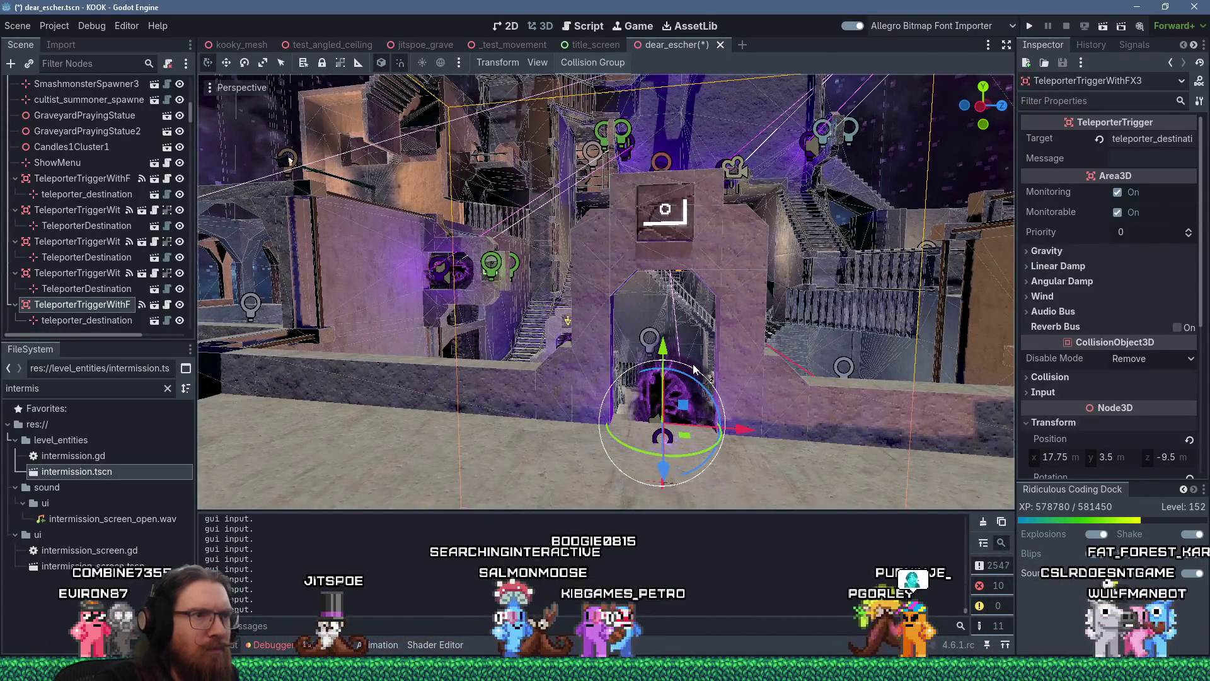
pyautogui.moveTo(668, 356); pyautogui.dragTo(673, 289)
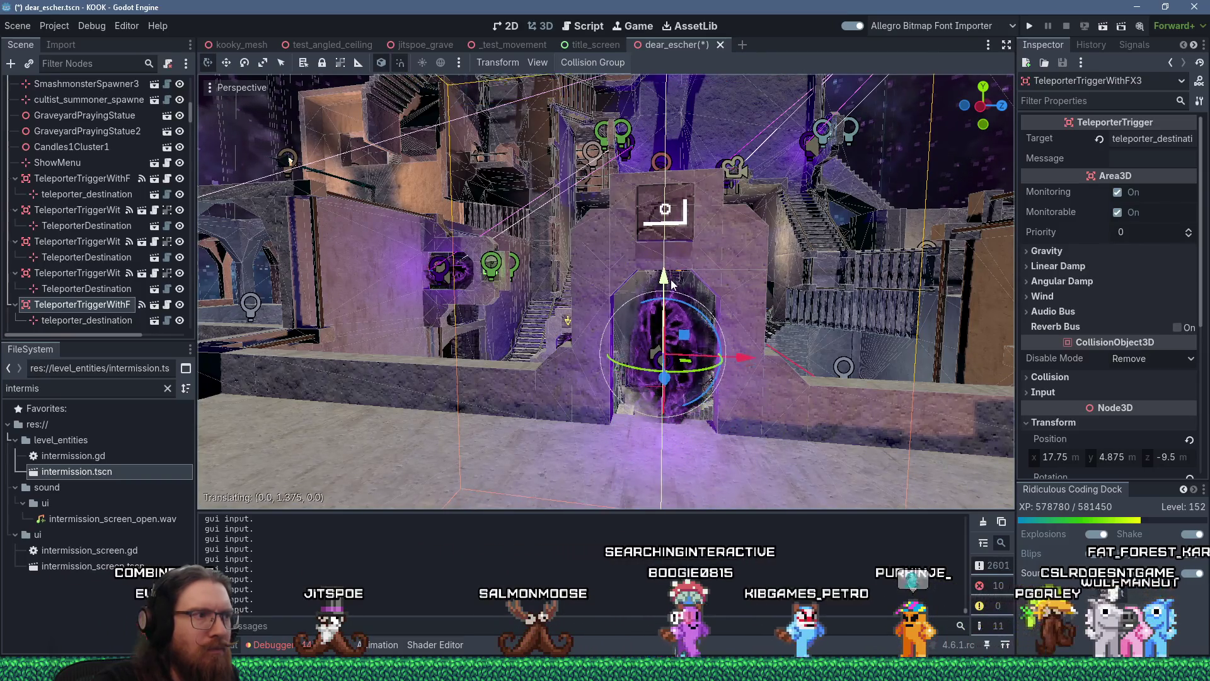
pyautogui.moveTo(696, 310)
pyautogui.mouseDown()
pyautogui.moveTo(750, 357)
pyautogui.moveTo(479, 337)
pyautogui.moveTo(527, 345)
pyautogui.moveTo(535, 335)
pyautogui.moveTo(662, 390)
pyautogui.moveTo(852, 415)
pyautogui.moveTo(760, 441)
pyautogui.moveTo(799, 433)
pyautogui.moveTo(544, 414)
pyautogui.moveTo(731, 422)
pyautogui.moveTo(569, 427)
pyautogui.moveTo(697, 392)
pyautogui.mouseUp()
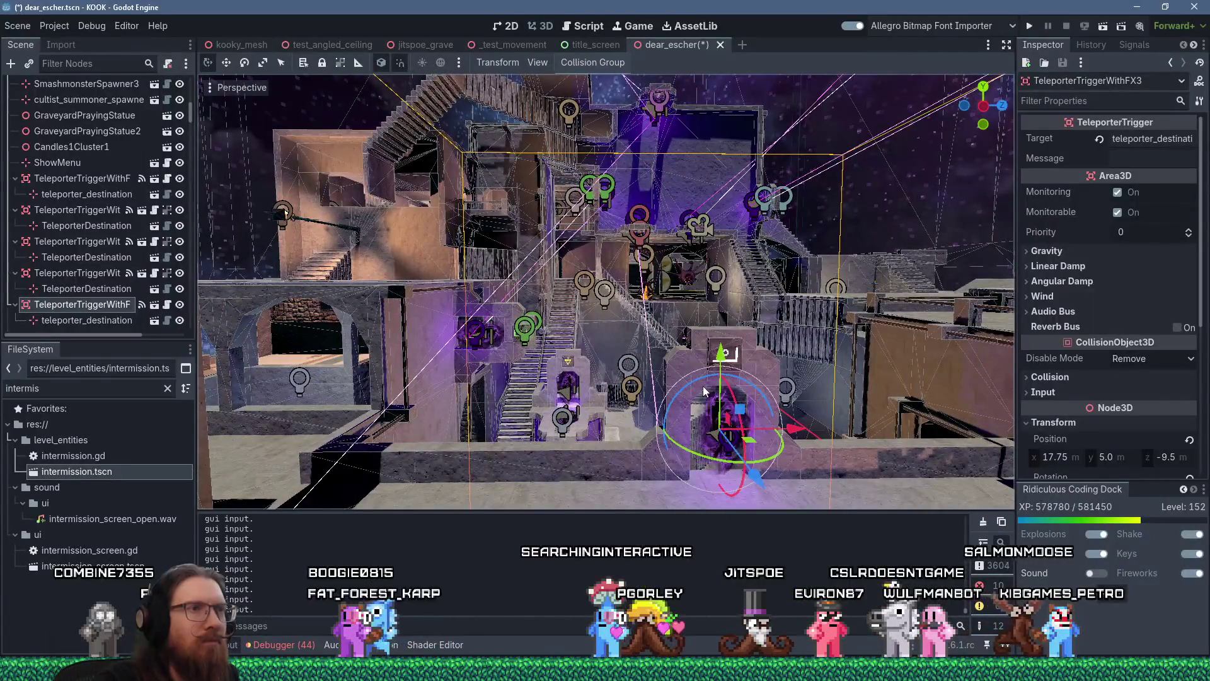
pyautogui.scroll(5, 703, 397)
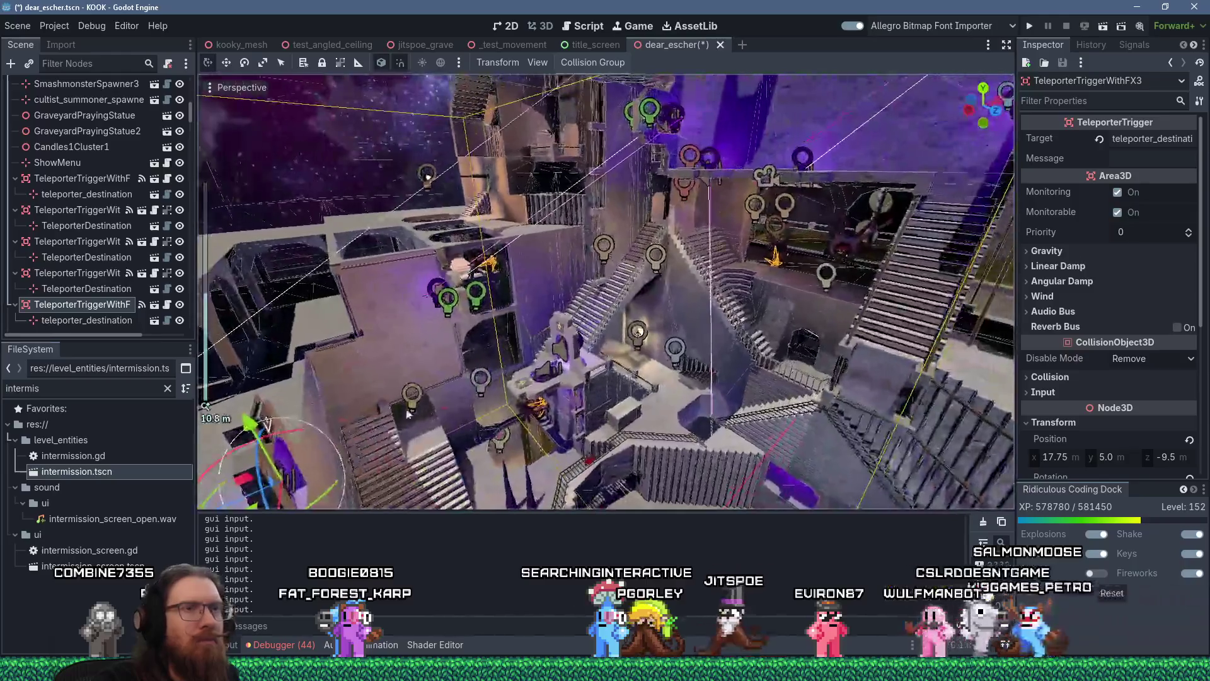
pyautogui.moveTo(406, 413)
pyautogui.mouseDown()
pyautogui.moveTo(534, 399)
pyautogui.moveTo(482, 391)
pyautogui.mouseUp()
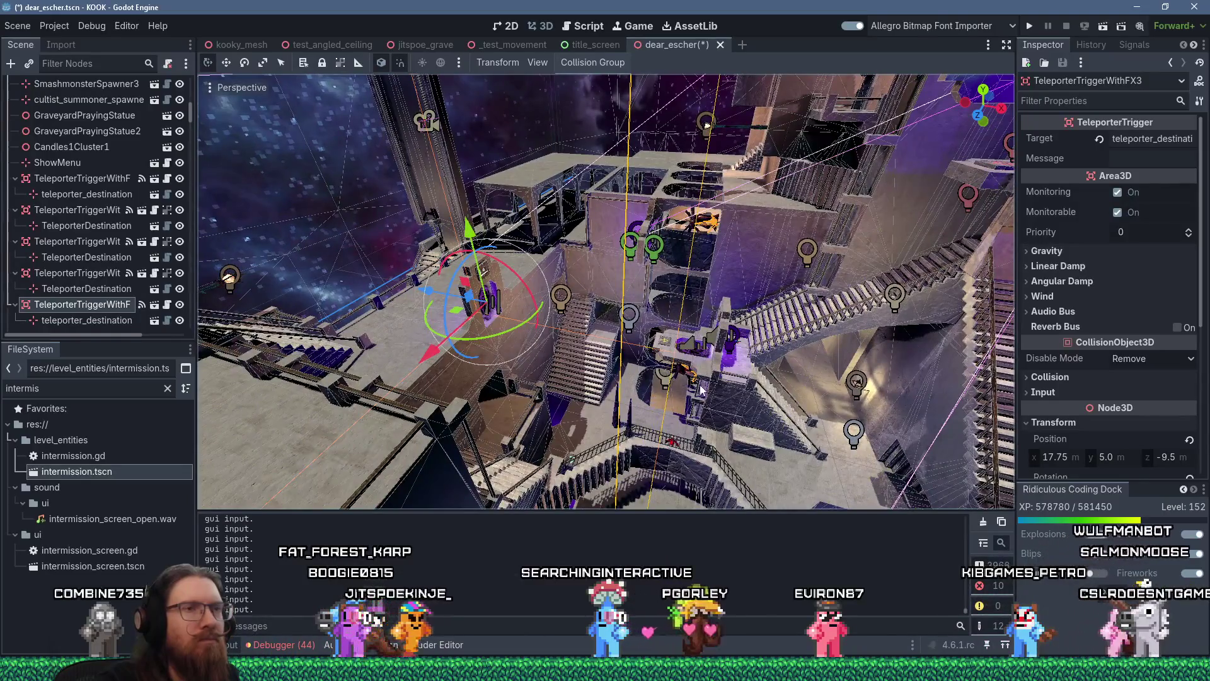
pyautogui.moveTo(717, 385)
pyautogui.mouseDown()
pyautogui.moveTo(822, 361)
pyautogui.moveTo(647, 380)
pyautogui.mouseUp()
pyautogui.scroll(2, 647, 381)
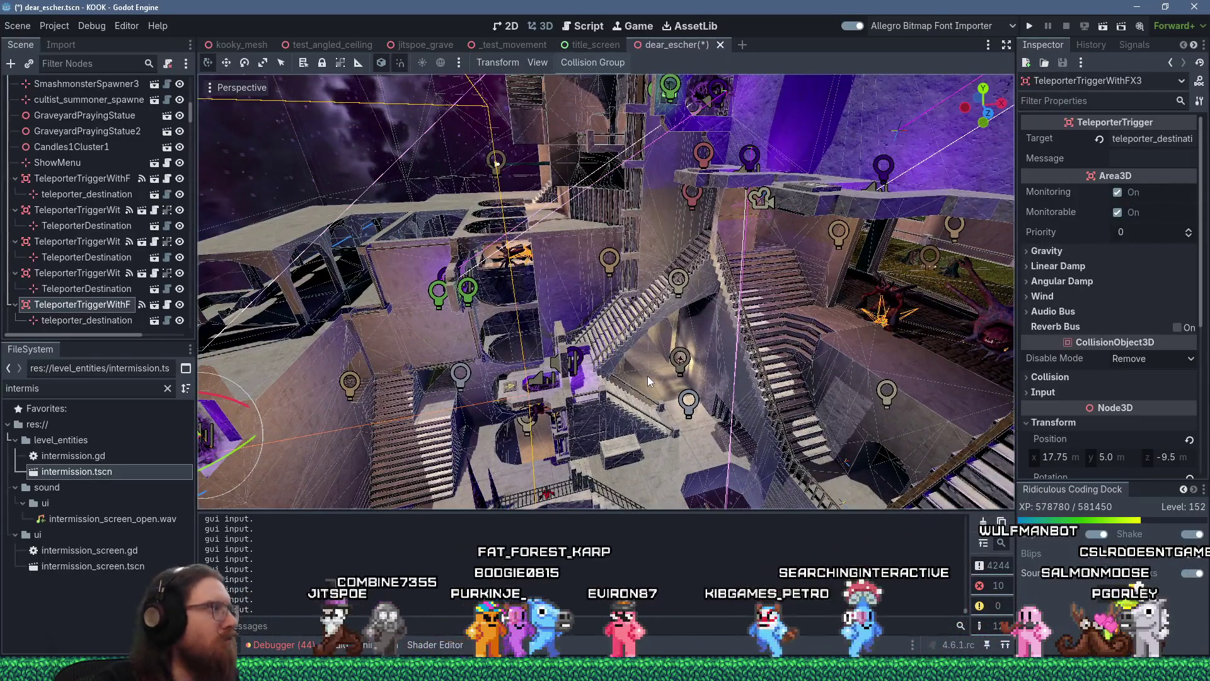
pyautogui.moveTo(650, 377)
pyautogui.mouseDown()
pyautogui.moveTo(675, 375)
pyautogui.moveTo(648, 381)
pyautogui.moveTo(554, 341)
pyautogui.moveTo(447, 258)
pyautogui.moveTo(461, 304)
pyautogui.moveTo(674, 224)
pyautogui.moveTo(663, 241)
pyautogui.moveTo(697, 235)
pyautogui.mouseUp()
pyautogui.scroll(-2, 649, 381)
pyautogui.scroll(2, 461, 304)
pyautogui.scroll(-3, 663, 240)
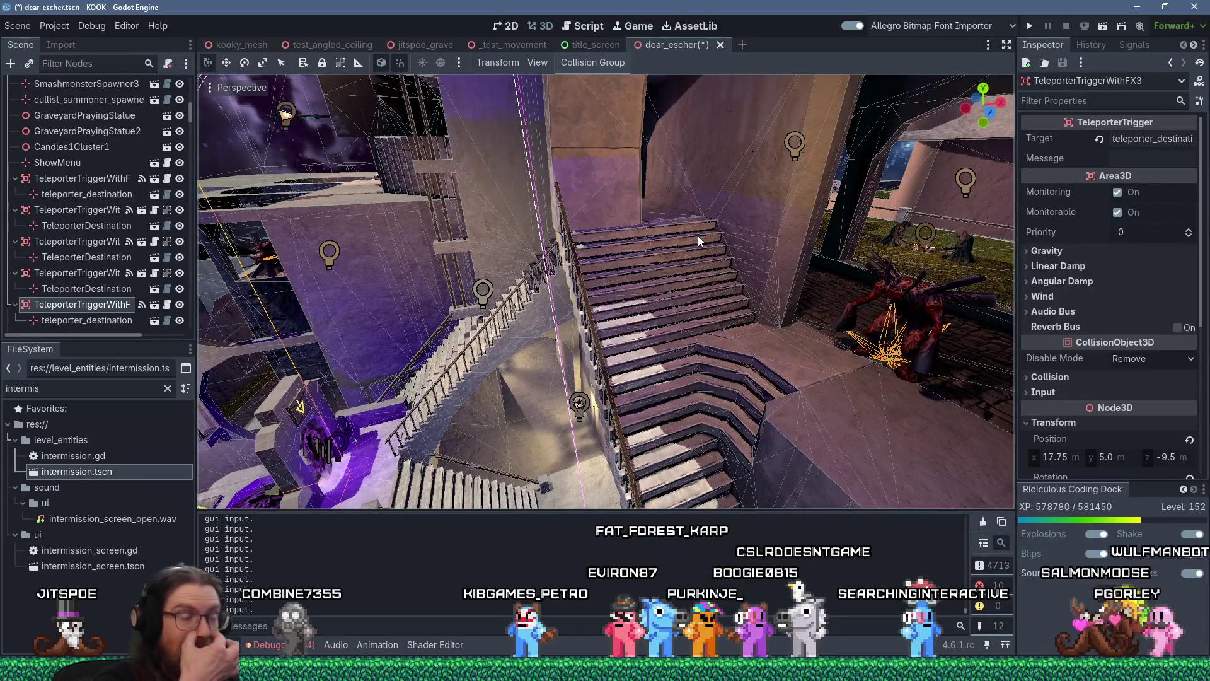
pyautogui.moveTo(728, 251)
pyautogui.mouseDown()
pyautogui.moveTo(667, 271)
pyautogui.moveTo(629, 251)
pyautogui.mouseUp()
pyautogui.scroll(2, 667, 271)
pyautogui.click(241, 460)
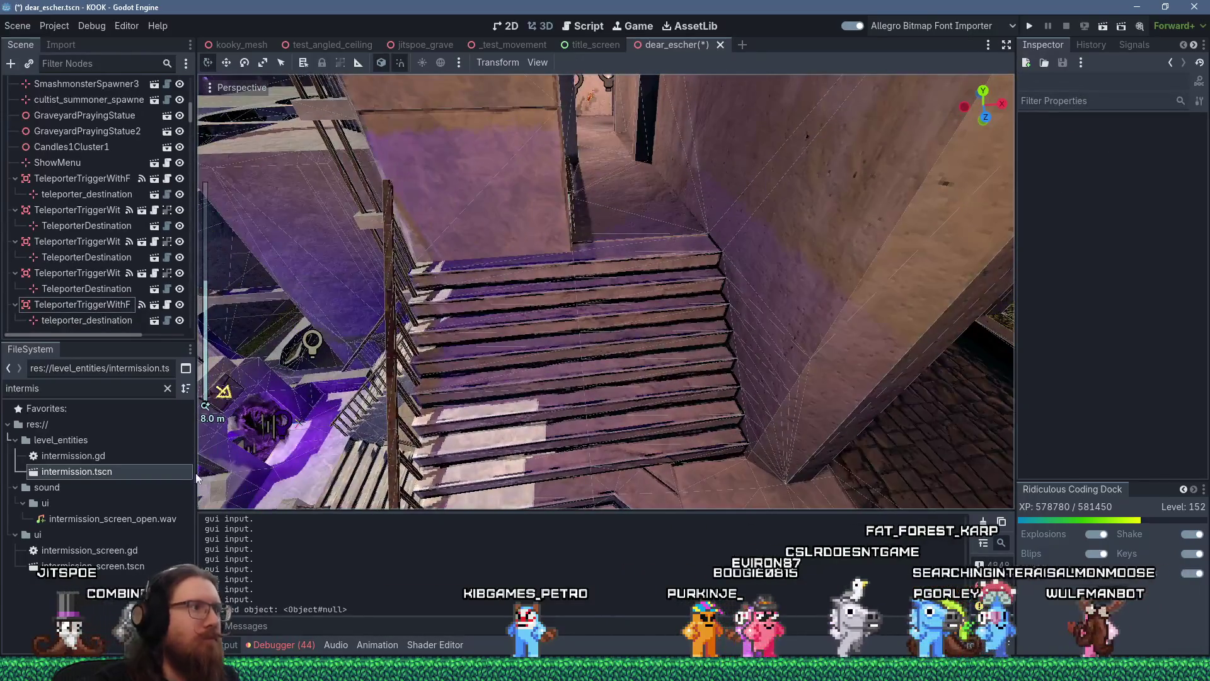
# Step: Select the BehungerSpawner and rotate it 135 degrees
pyautogui.moveTo(252, 385); pyautogui.dragTo(290, 376)
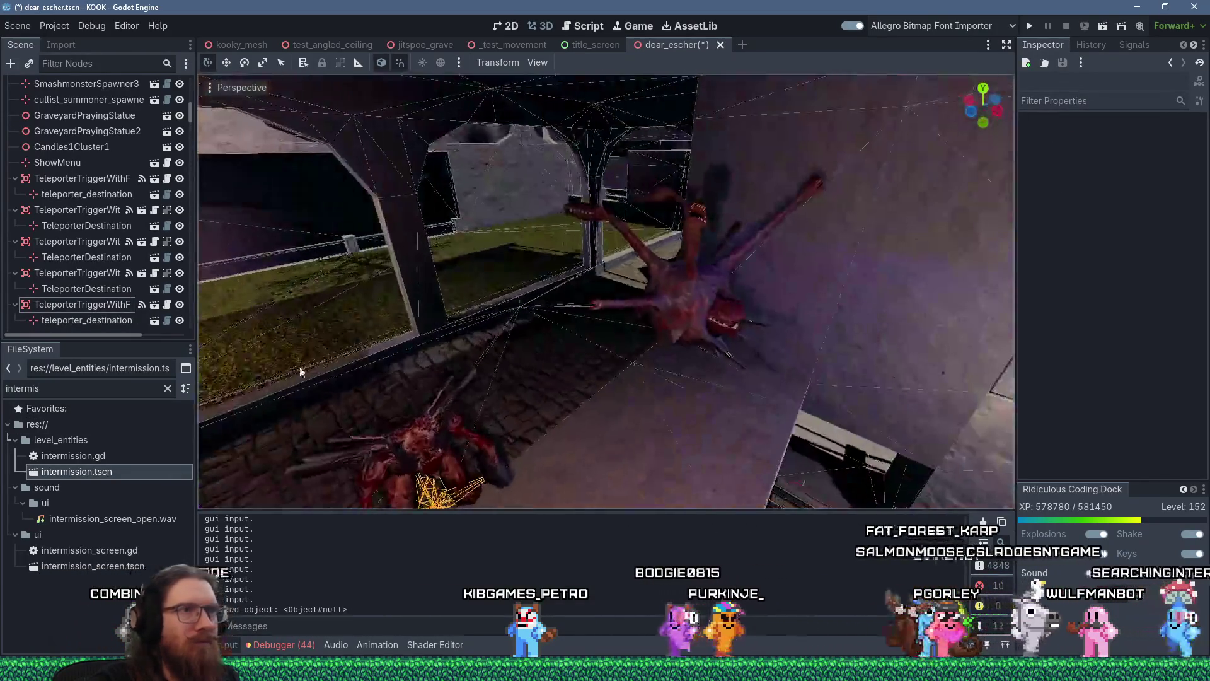
pyautogui.click(656, 326)
pyautogui.moveTo(682, 307)
pyautogui.mouseDown()
pyautogui.moveTo(547, 415)
pyautogui.moveTo(395, 391)
pyautogui.moveTo(625, 404)
pyautogui.moveTo(593, 410)
pyautogui.moveTo(558, 412)
pyautogui.moveTo(676, 372)
pyautogui.moveTo(750, 375)
pyautogui.mouseUp()
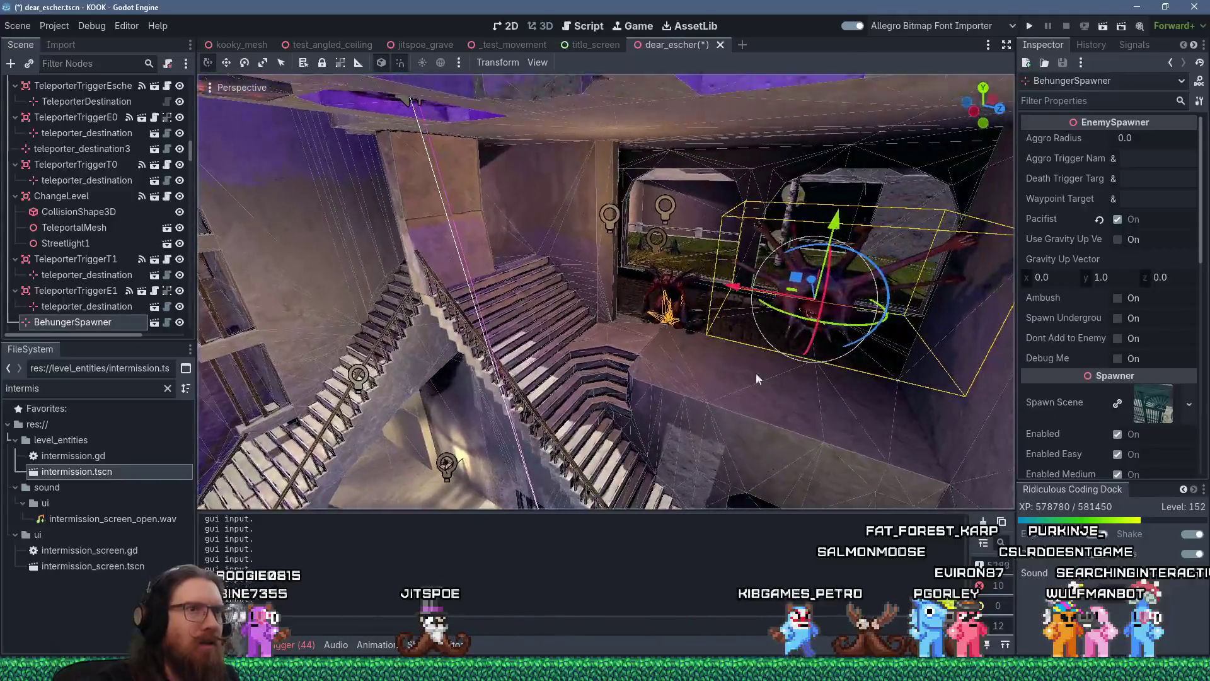
pyautogui.moveTo(897, 323)
pyautogui.mouseDown()
pyautogui.moveTo(952, 279)
pyautogui.moveTo(792, 192)
pyautogui.mouseUp()
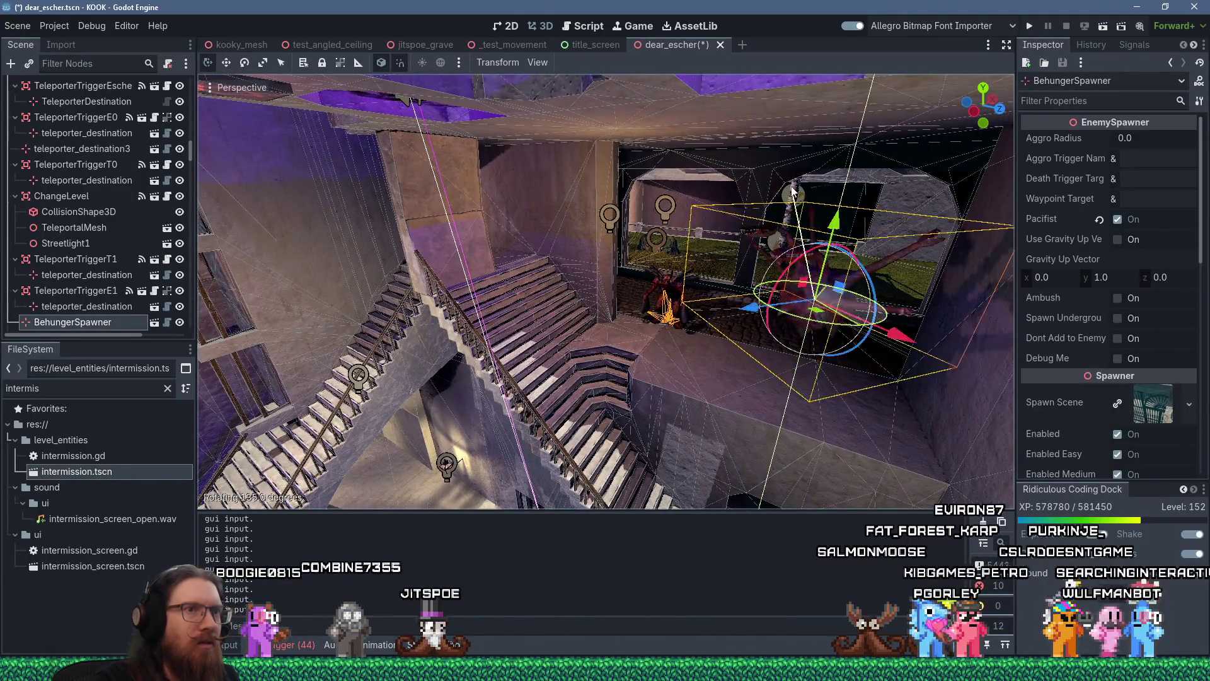
# Step: Move the BehungerSpawner lower, beside the stairwell window
pyautogui.moveTo(818, 311); pyautogui.dragTo(1008, 355)
pyautogui.moveTo(637, 361)
pyautogui.mouseDown()
pyautogui.moveTo(959, 381)
pyautogui.moveTo(615, 203)
pyautogui.moveTo(718, 387)
pyautogui.mouseUp()
pyautogui.moveTo(563, 292)
pyautogui.mouseDown()
pyautogui.moveTo(481, 338)
pyautogui.moveTo(485, 350)
pyautogui.moveTo(552, 297)
pyautogui.mouseUp()
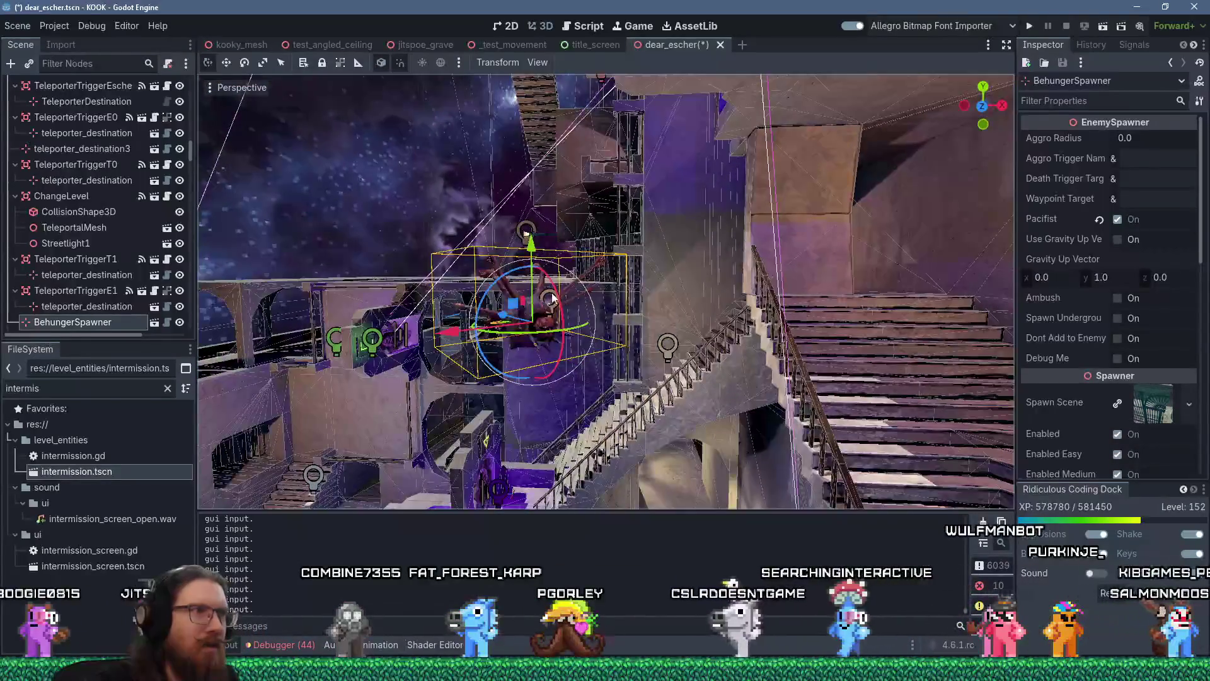
pyautogui.moveTo(528, 240)
pyautogui.mouseDown()
pyautogui.moveTo(472, 388)
pyautogui.moveTo(413, 397)
pyautogui.moveTo(565, 357)
pyautogui.moveTo(502, 343)
pyautogui.mouseUp()
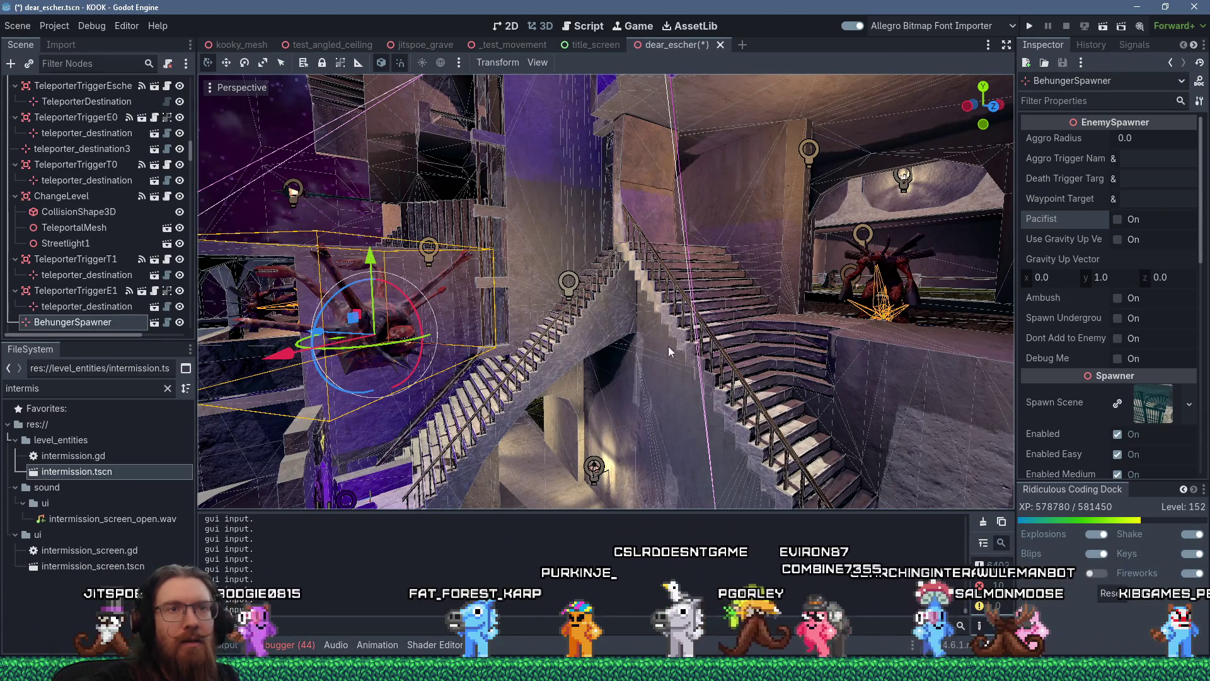
pyautogui.moveTo(804, 320); pyautogui.dragTo(635, 347)
pyautogui.moveTo(732, 335)
pyautogui.mouseDown()
pyautogui.moveTo(311, 351)
pyautogui.moveTo(487, 259)
pyautogui.moveTo(387, 375)
pyautogui.moveTo(473, 370)
pyautogui.mouseUp()
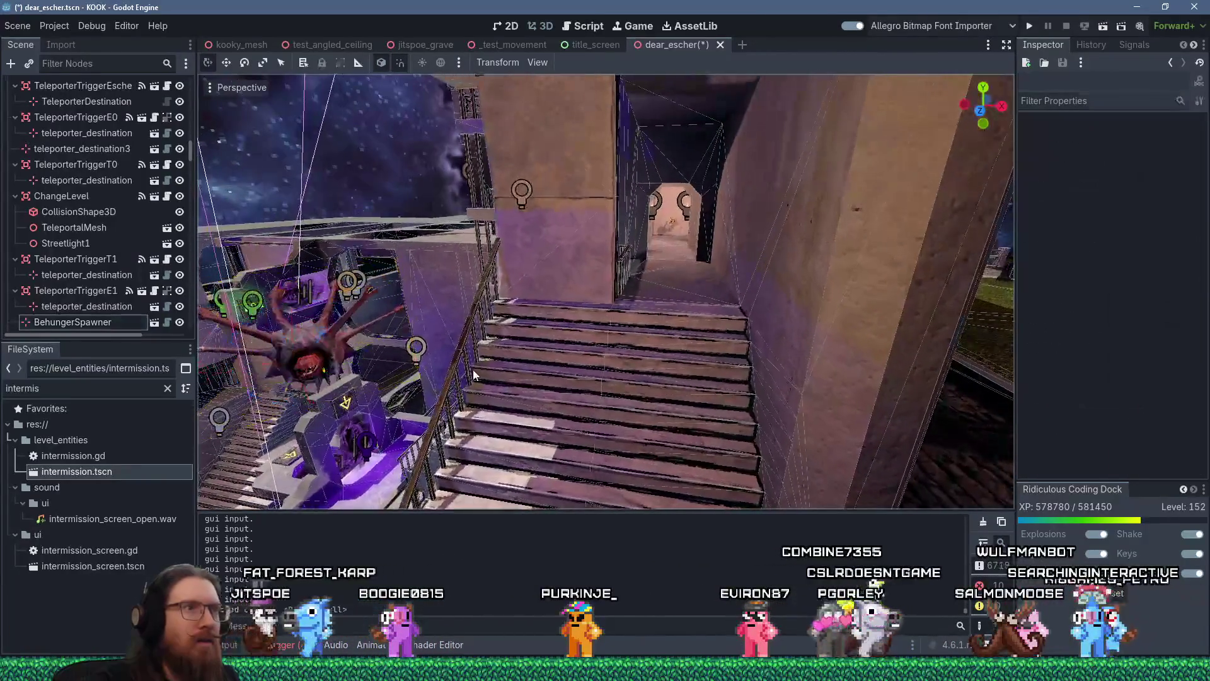
# Step: Filter FileSystem for 'pistol sp', drop cultist_pistol_spawner.tscn in the doorway atop the stairs, and save
pyautogui.doubleClick(71, 391)
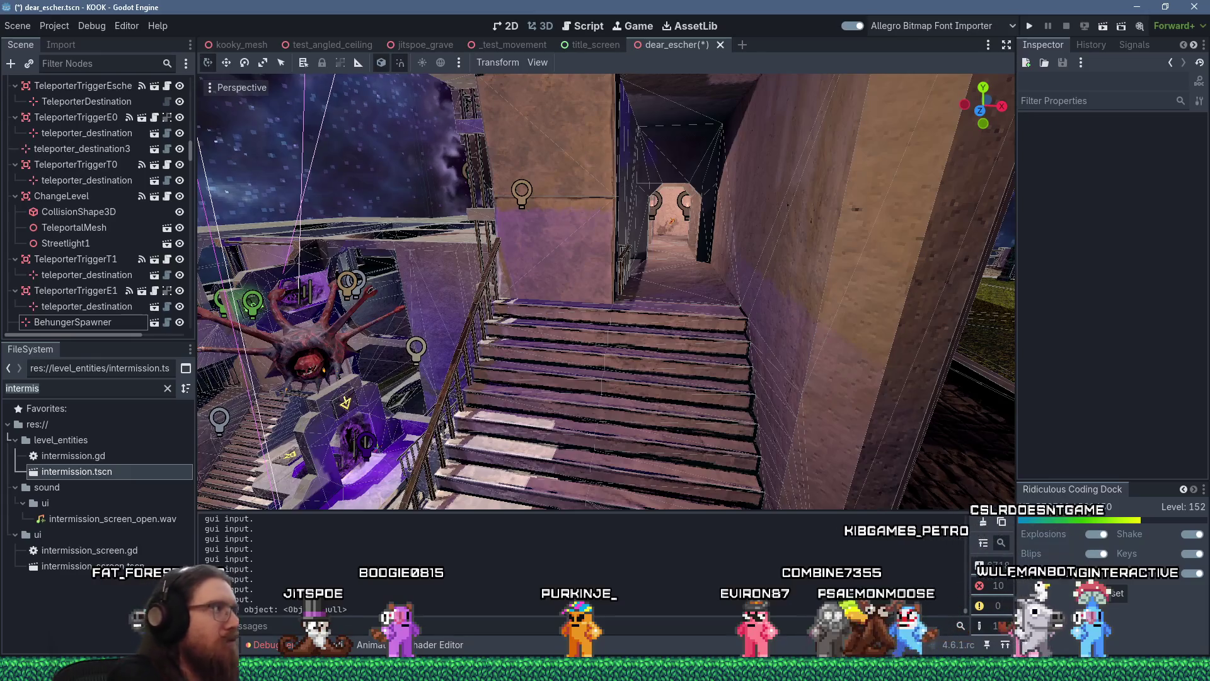
pyautogui.write('pistol sp')
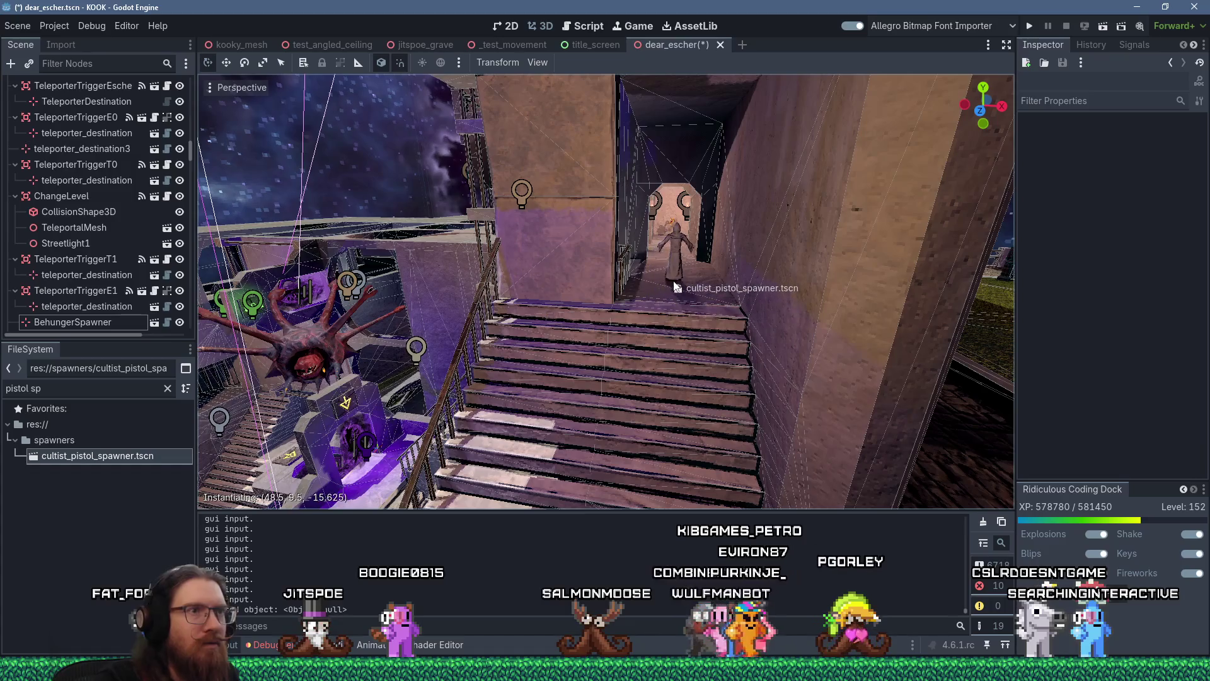
pyautogui.moveTo(675, 286); pyautogui.dragTo(665, 312)
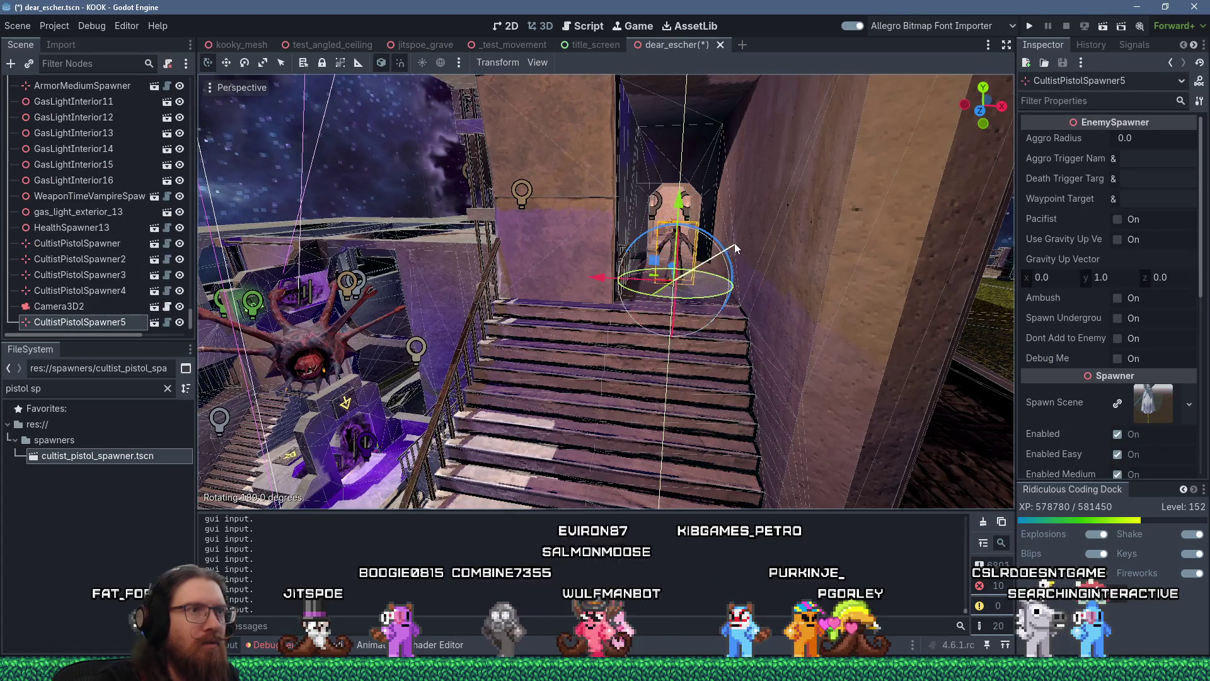
pyautogui.moveTo(728, 240)
pyautogui.mouseDown()
pyautogui.moveTo(755, 337)
pyautogui.moveTo(629, 279)
pyautogui.mouseUp()
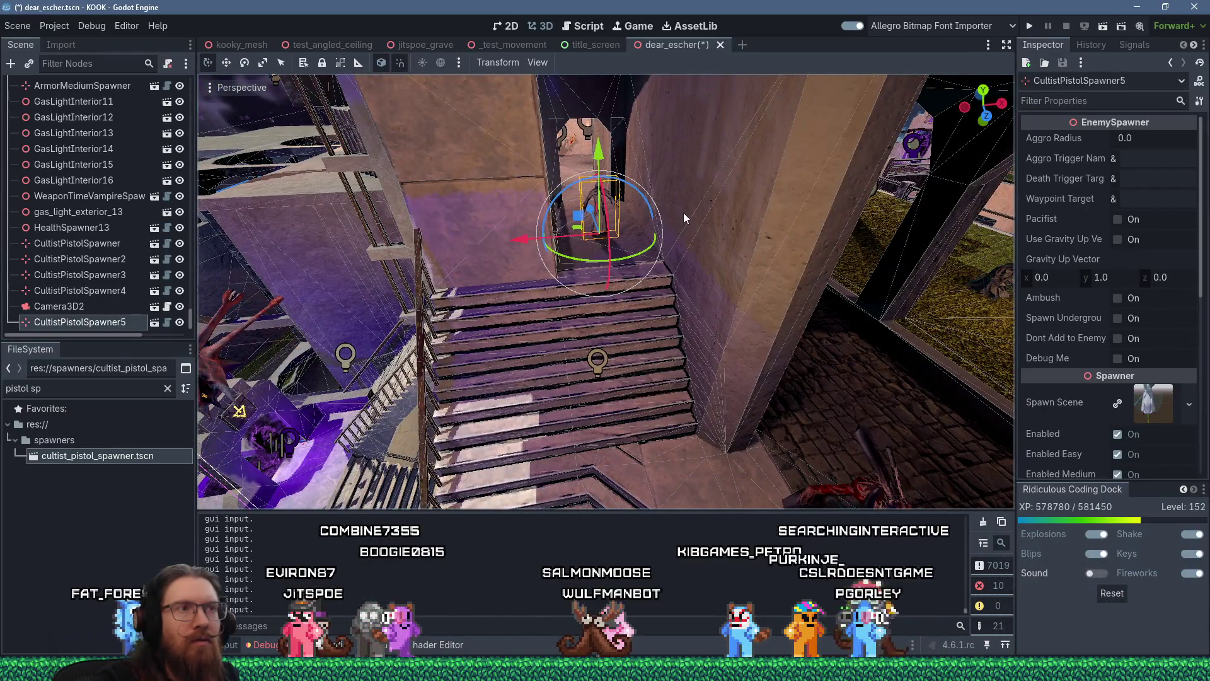
pyautogui.moveTo(681, 214)
pyautogui.mouseDown()
pyautogui.moveTo(789, 175)
pyautogui.moveTo(887, 223)
pyautogui.moveTo(678, 228)
pyautogui.moveTo(690, 198)
pyautogui.mouseUp()
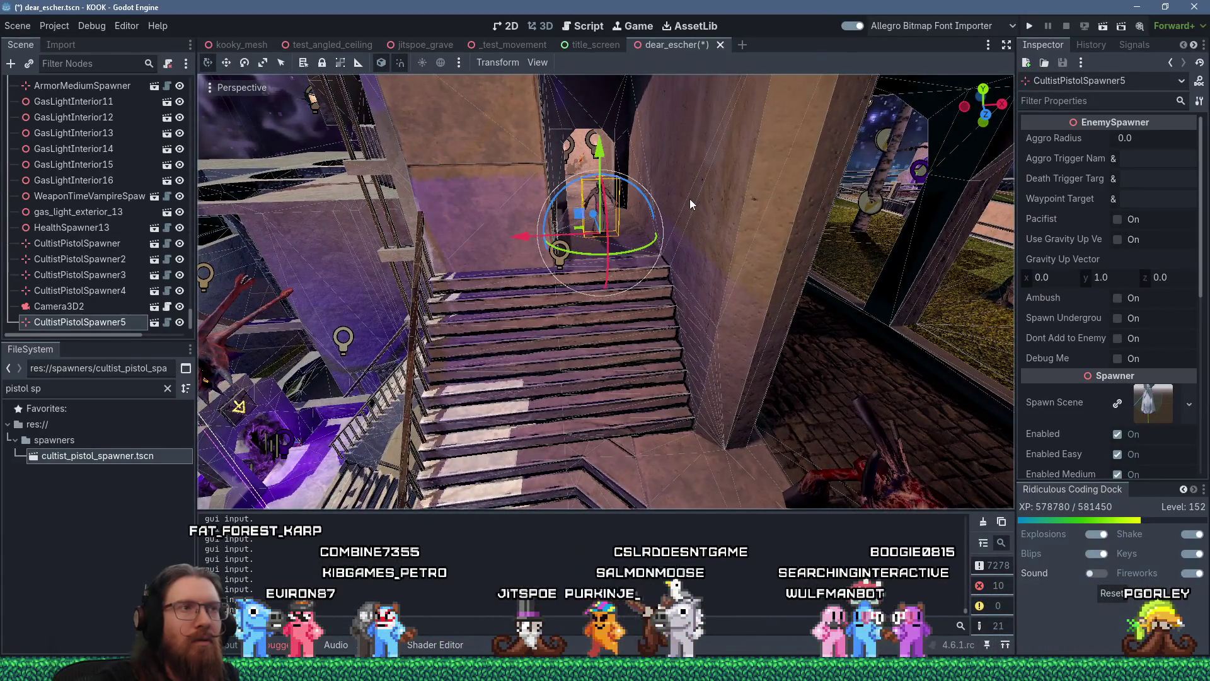
pyautogui.moveTo(689, 198)
pyautogui.mouseDown()
pyautogui.moveTo(693, 221)
pyautogui.moveTo(724, 203)
pyautogui.moveTo(801, 107)
pyautogui.moveTo(781, 479)
pyautogui.mouseUp()
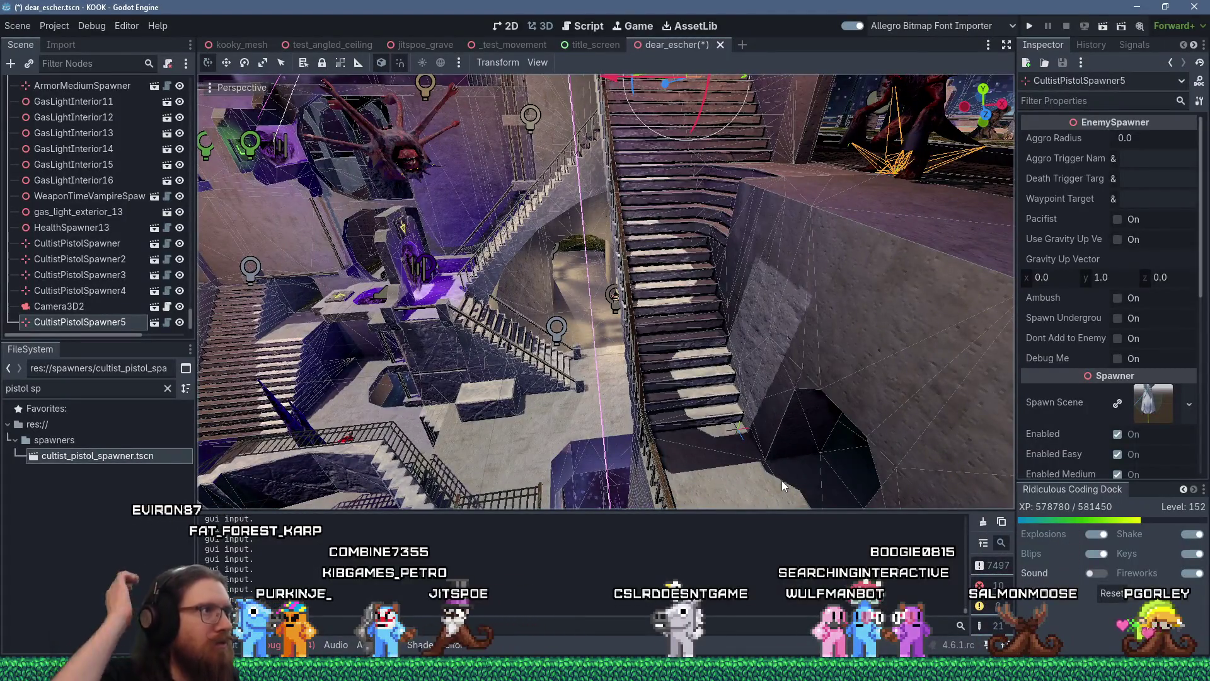
pyautogui.moveTo(788, 494); pyautogui.dragTo(812, 382)
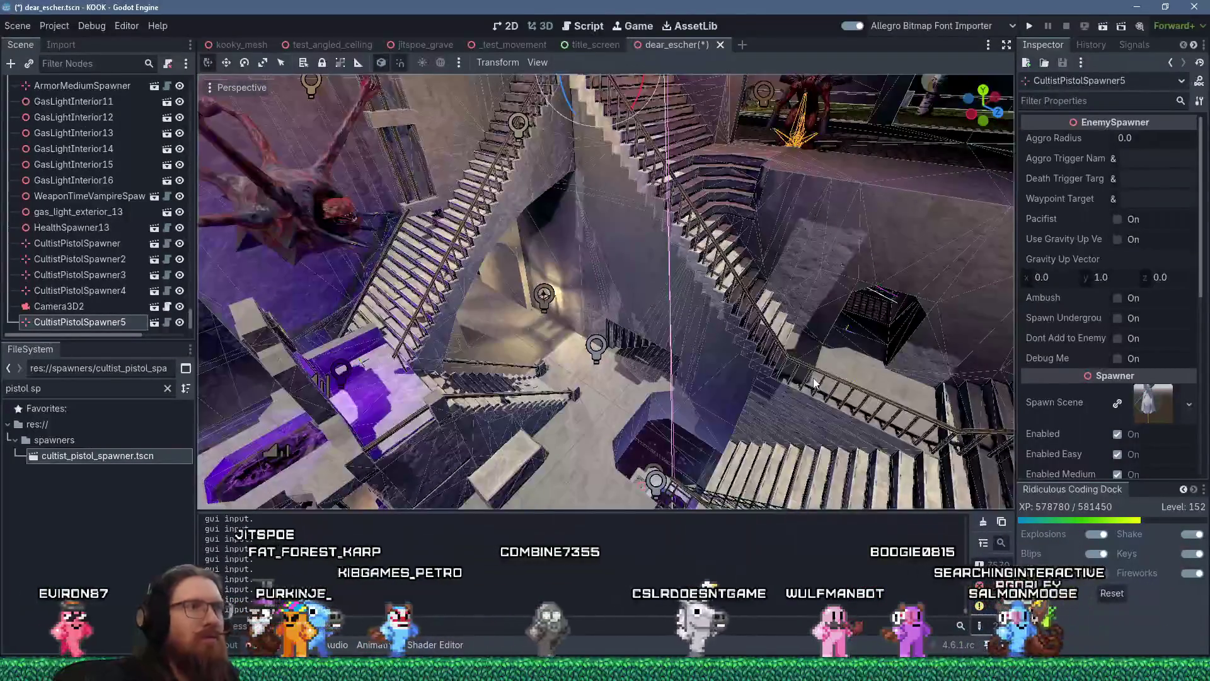
pyautogui.hotkey('ctrl', 's')
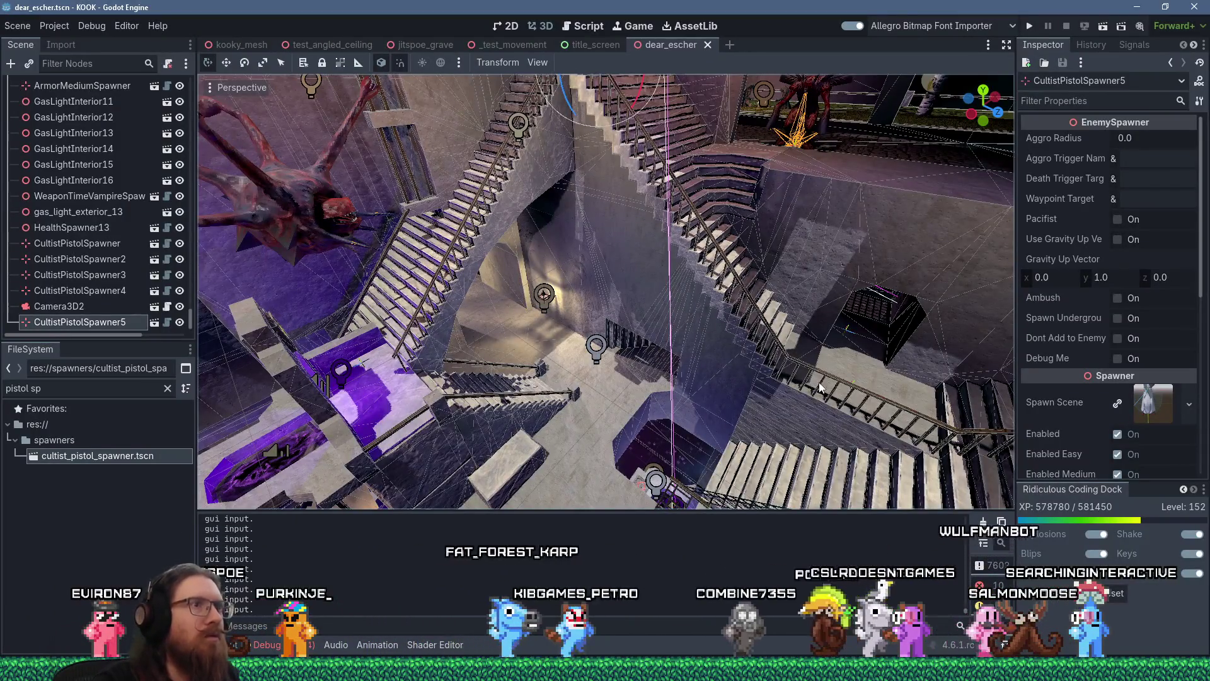
pyautogui.moveTo(819, 382)
pyautogui.mouseDown()
pyautogui.moveTo(756, 367)
pyautogui.moveTo(805, 338)
pyautogui.moveTo(545, 334)
pyautogui.mouseUp()
# Step: Make SmashmonsterSpawner3 an ambush spawner, then select SmashmonsterSpawner2 in the upper window
pyautogui.click(545, 334)
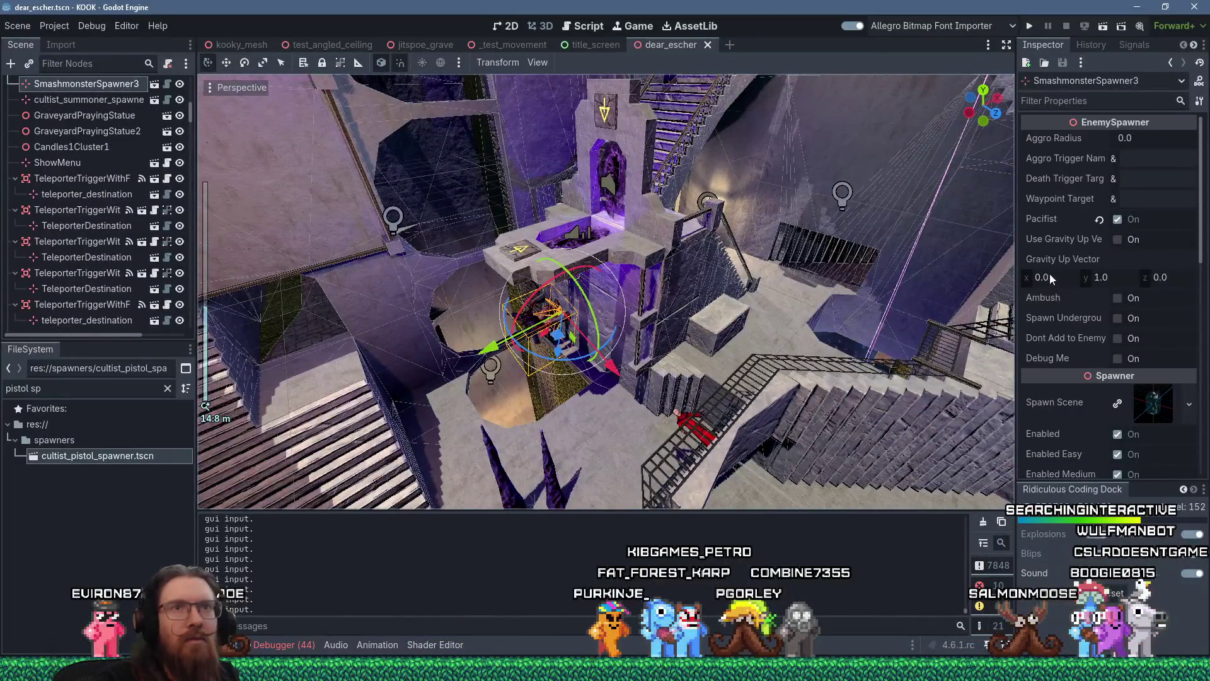
pyautogui.click(1117, 297)
pyautogui.moveTo(696, 267); pyautogui.dragTo(704, 205)
pyautogui.scroll(2, 701, 258)
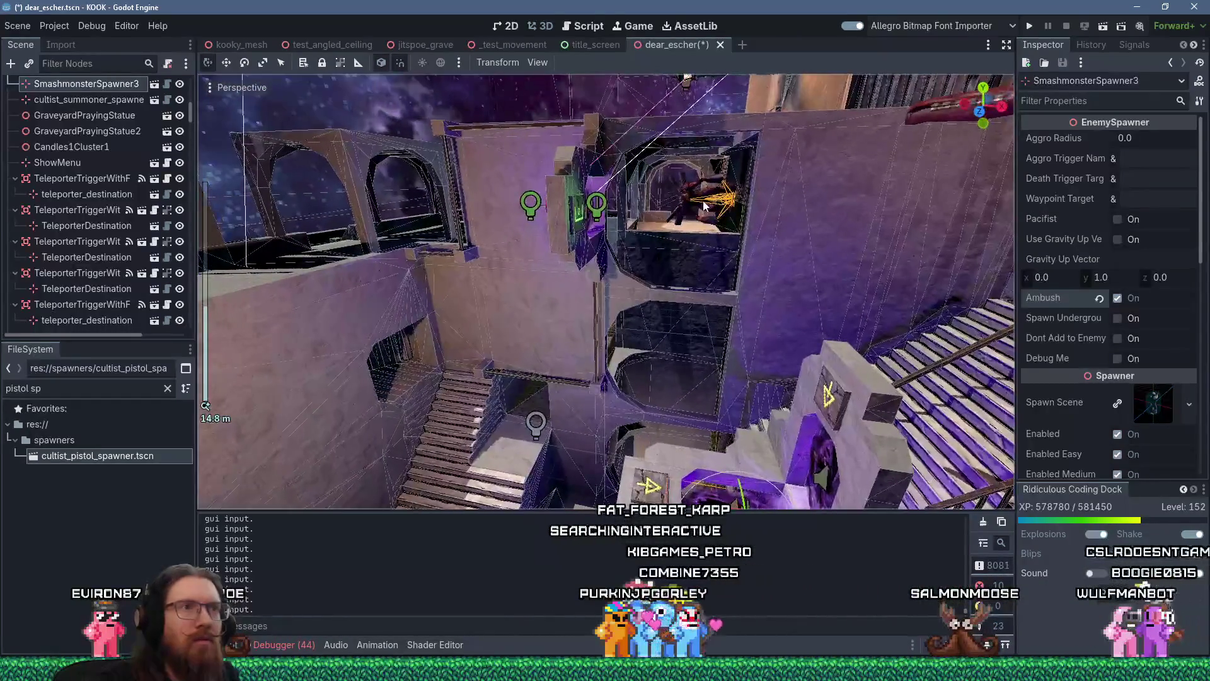
pyautogui.click(704, 205)
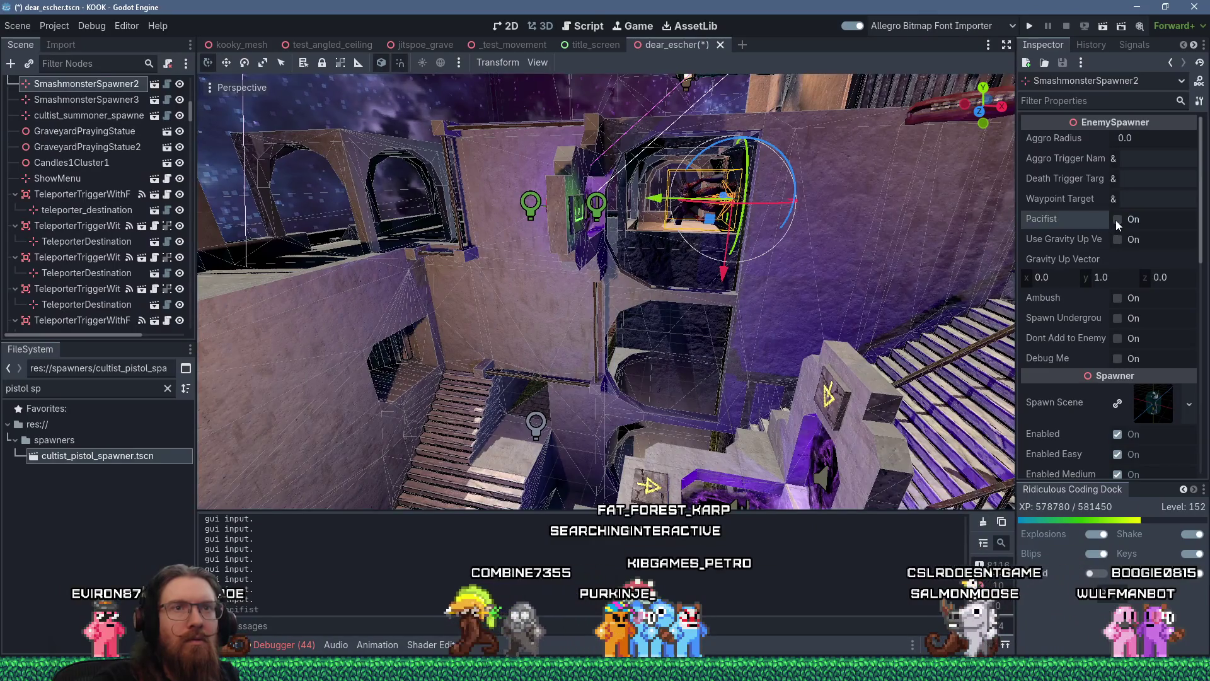
pyautogui.moveTo(819, 284)
pyautogui.mouseDown()
pyautogui.moveTo(788, 240)
pyautogui.moveTo(742, 117)
pyautogui.moveTo(596, 180)
pyautogui.moveTo(618, 266)
pyautogui.moveTo(582, 312)
pyautogui.mouseUp()
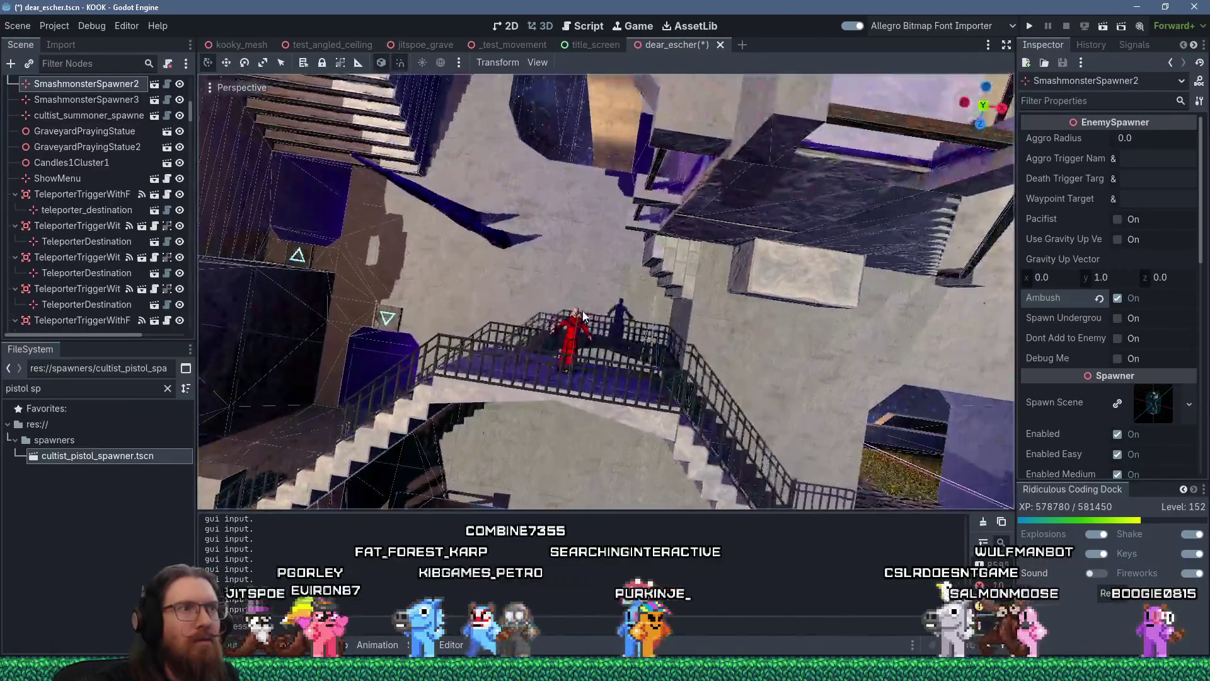
# Step: Select cultist_summoner_spawner, turn off Pacifist, and leave its summon scene resource unchanged
pyautogui.click(585, 326)
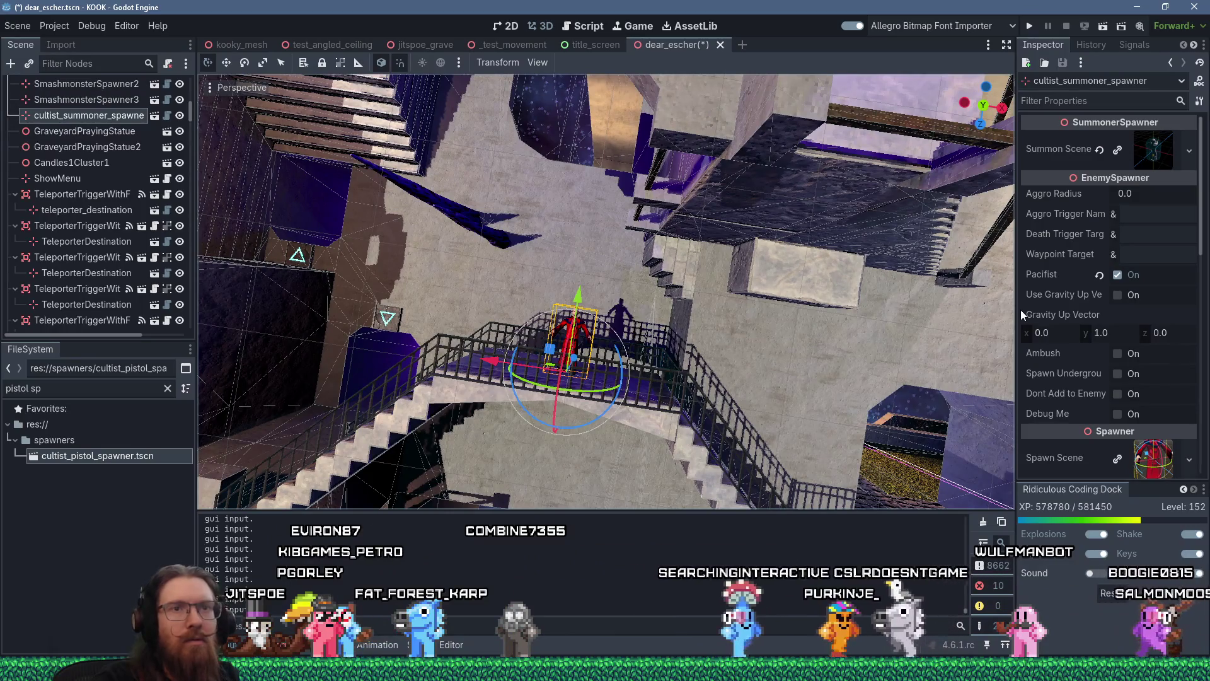
pyautogui.click(1111, 275)
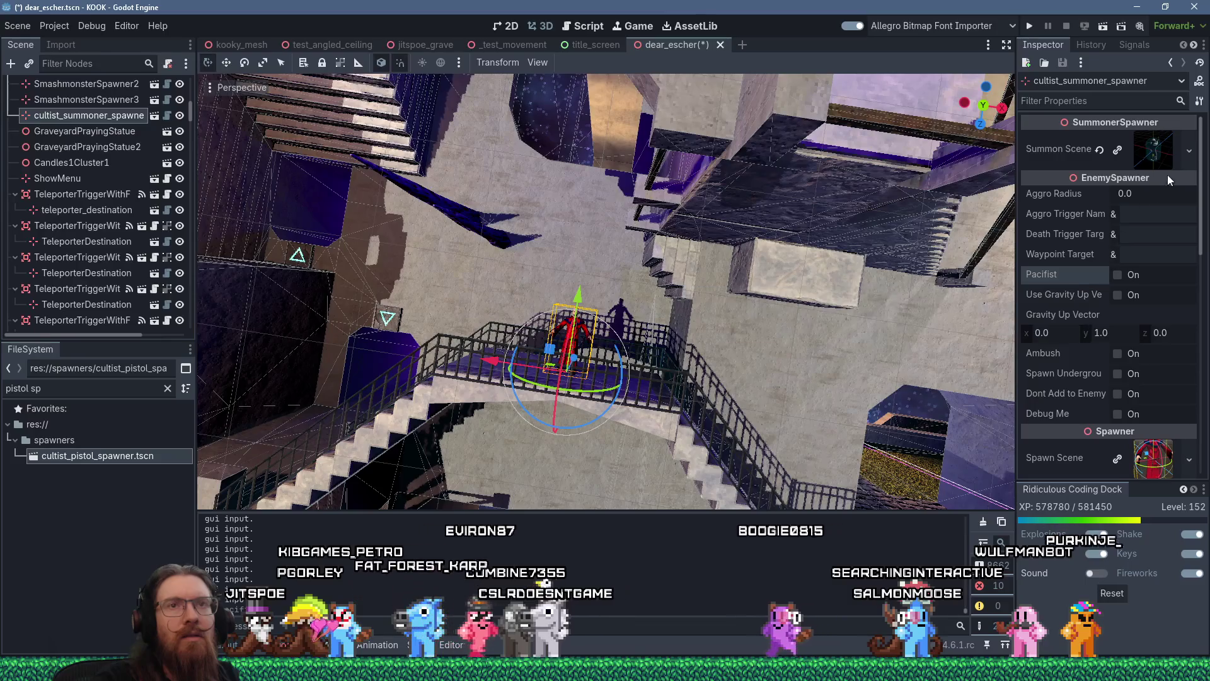
pyautogui.click(1189, 155)
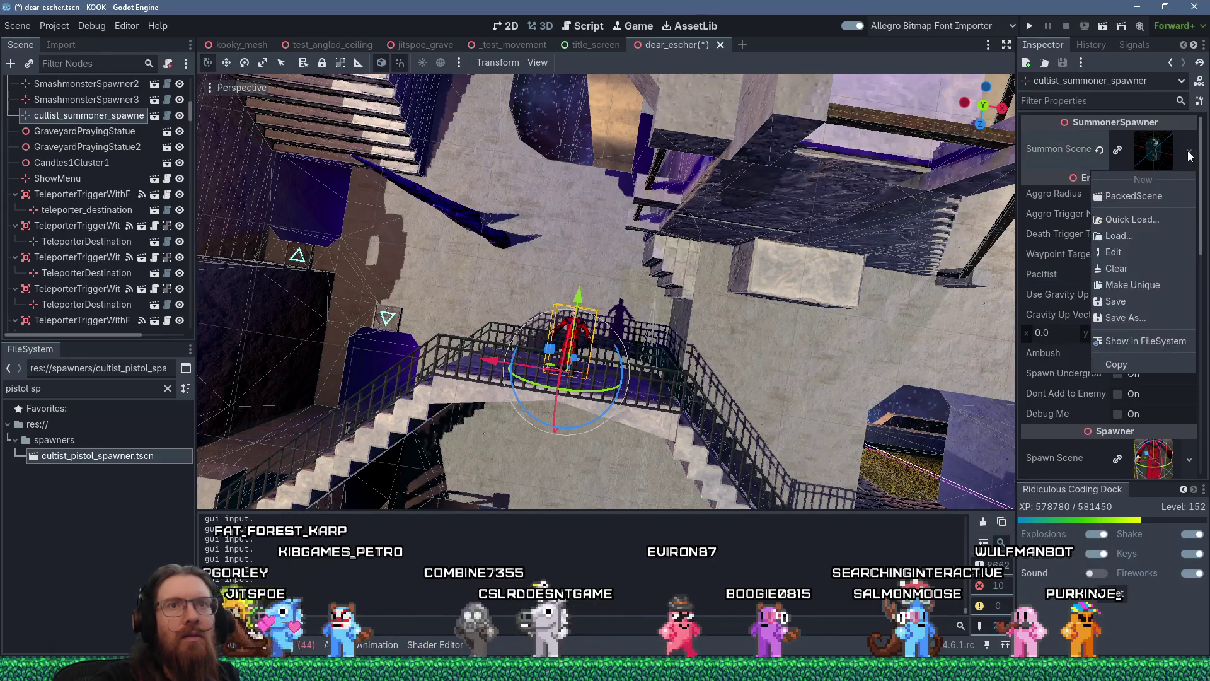
pyautogui.click(1049, 183)
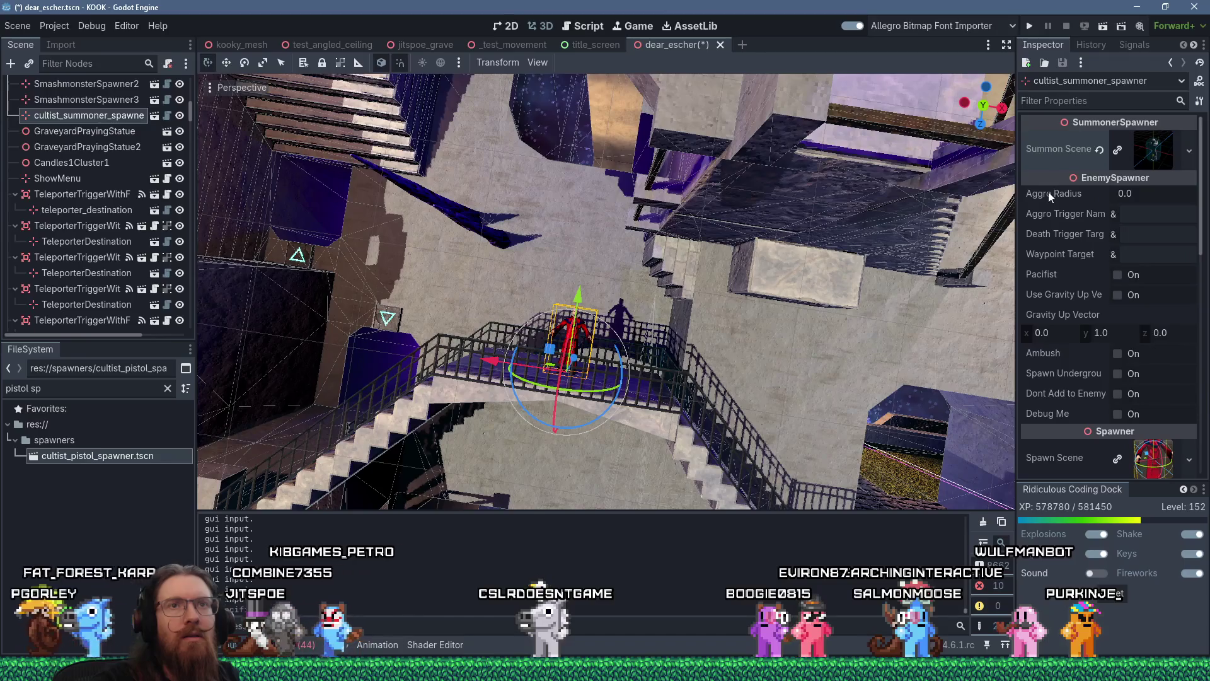
pyautogui.moveTo(1161, 155)
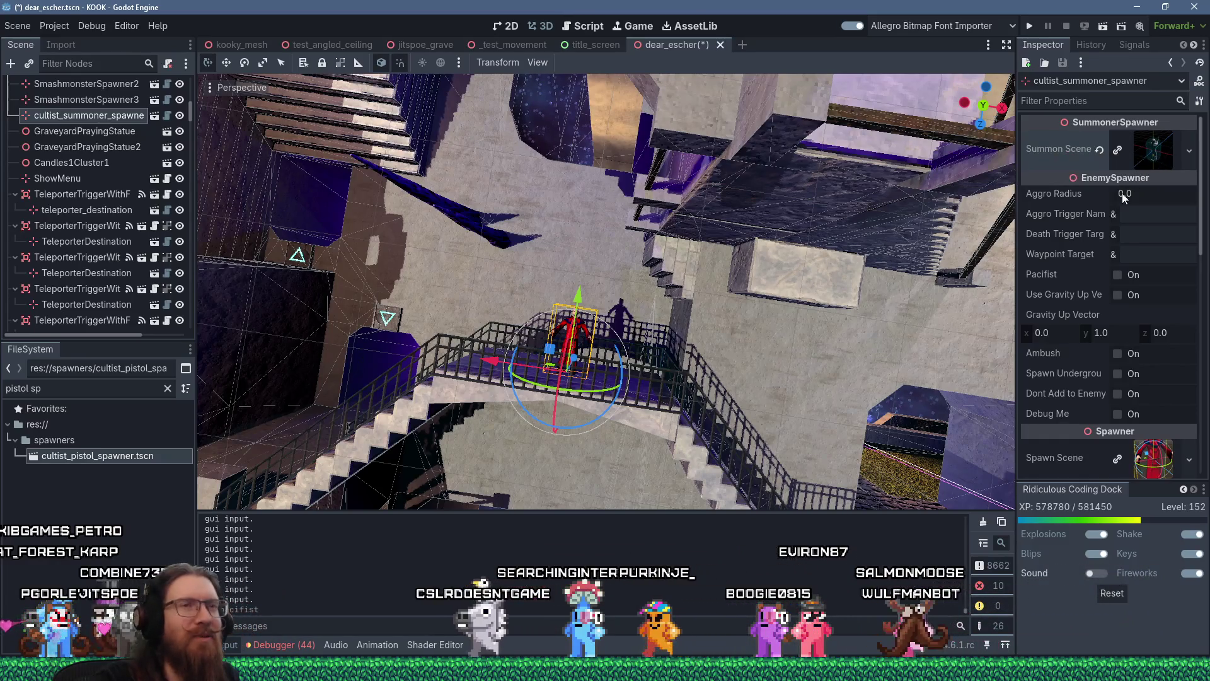
# Step: Turn on Ambush for the cultist summoner spawner and save the scene
pyautogui.moveTo(780, 364)
pyautogui.mouseDown()
pyautogui.moveTo(756, 285)
pyautogui.moveTo(1106, 298)
pyautogui.mouseUp()
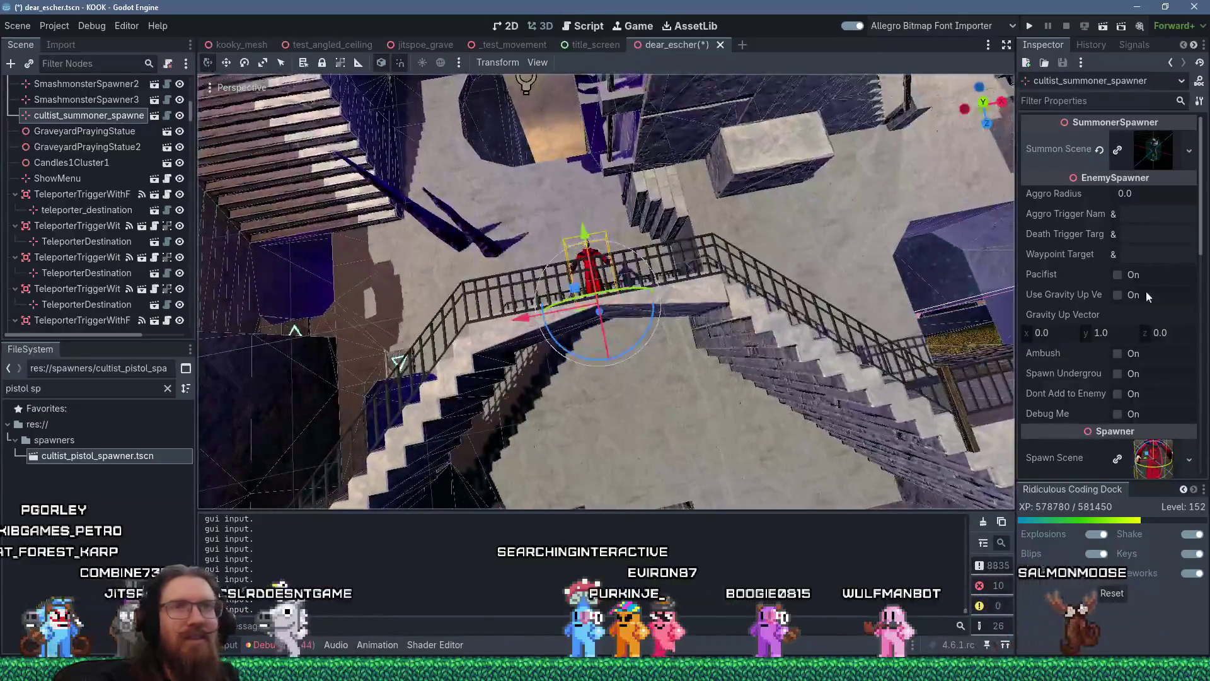
pyautogui.scroll(-3, 1133, 291)
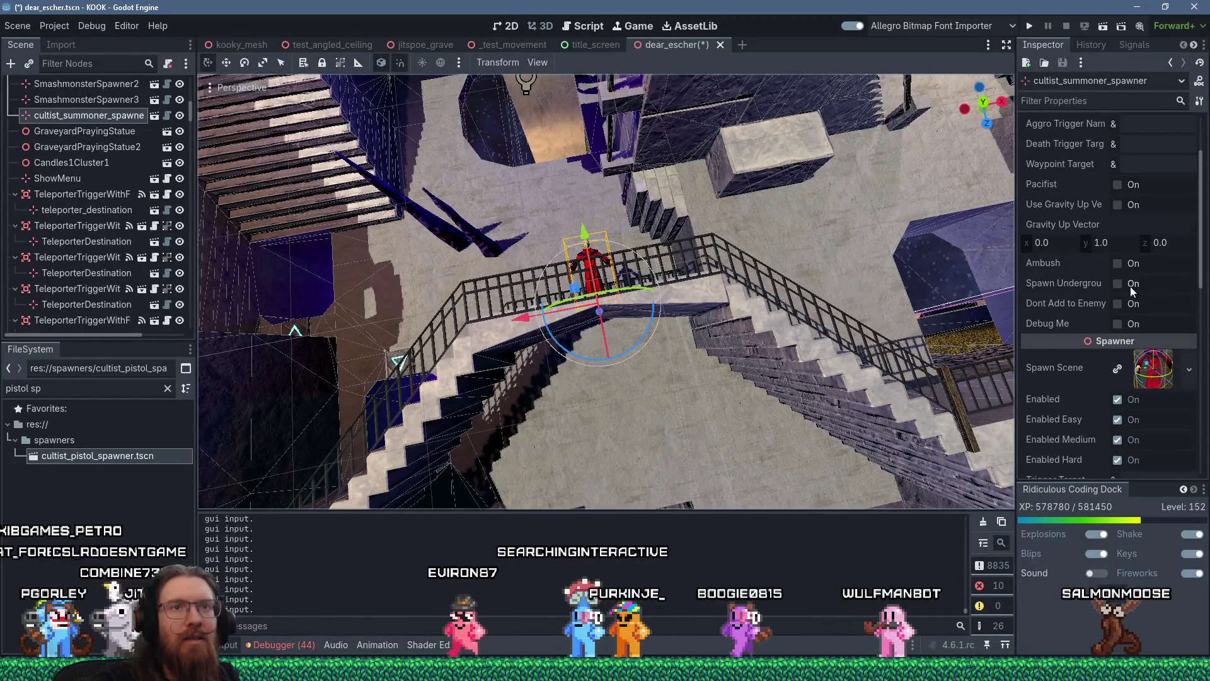
pyautogui.scroll(3, 1129, 286)
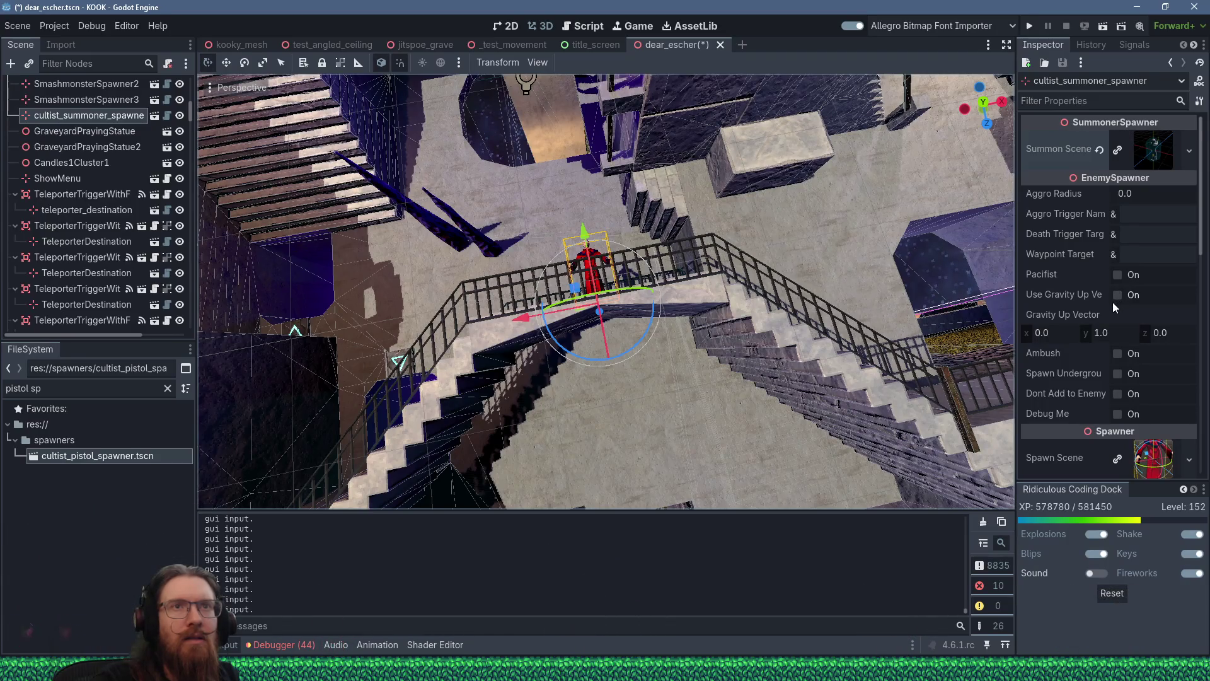
pyautogui.scroll(-2, 1113, 301)
pyautogui.click(1117, 308)
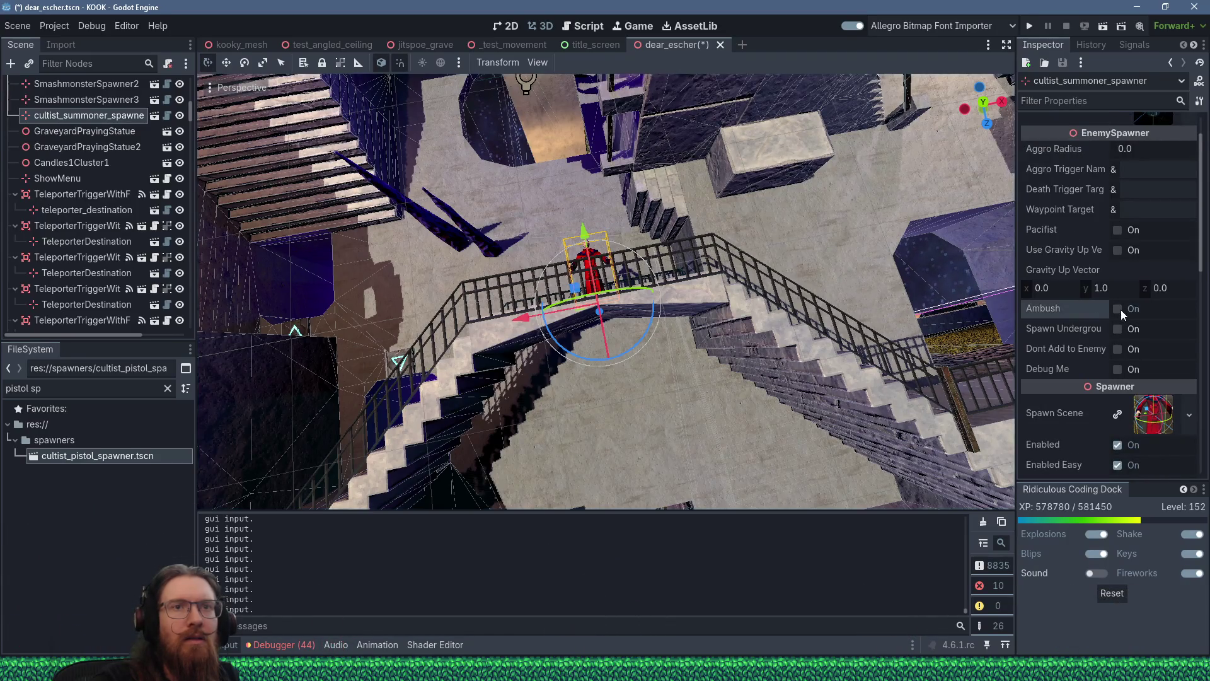
pyautogui.hotkey('ctrl', 's')
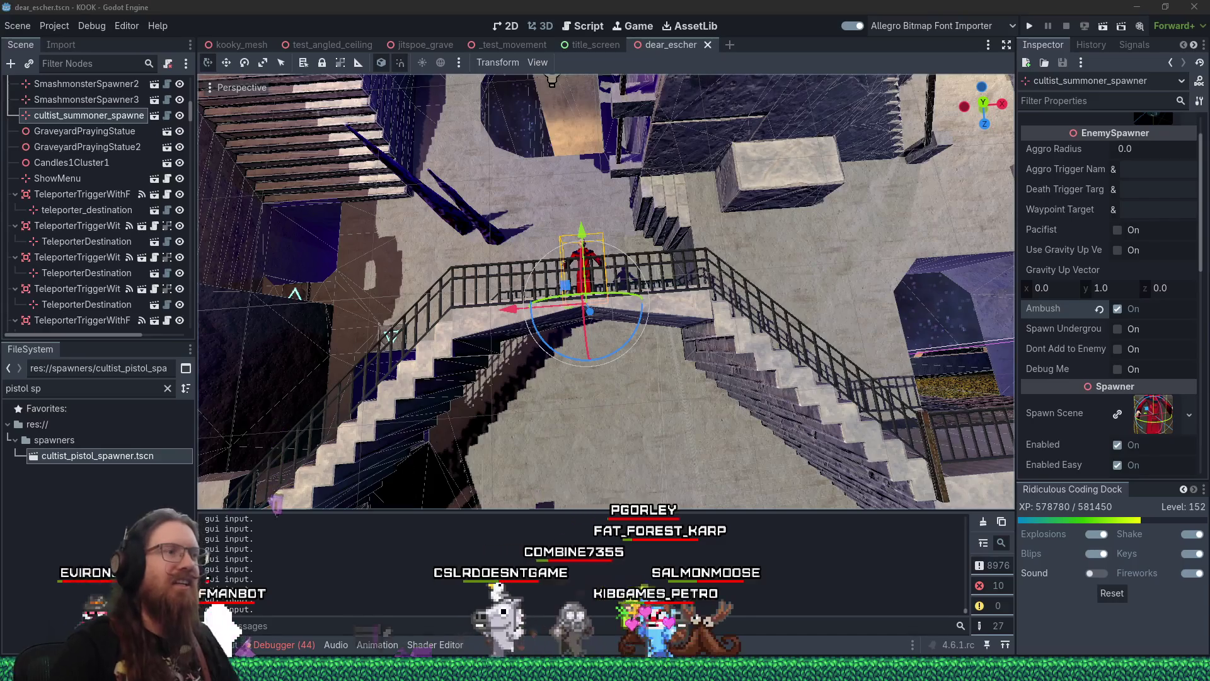
# Step: Save the dear_escher scene again and look over the stairwell, stairs and arches
pyautogui.moveTo(463, 378); pyautogui.dragTo(527, 261)
pyautogui.hotkey('ctrl', 's')
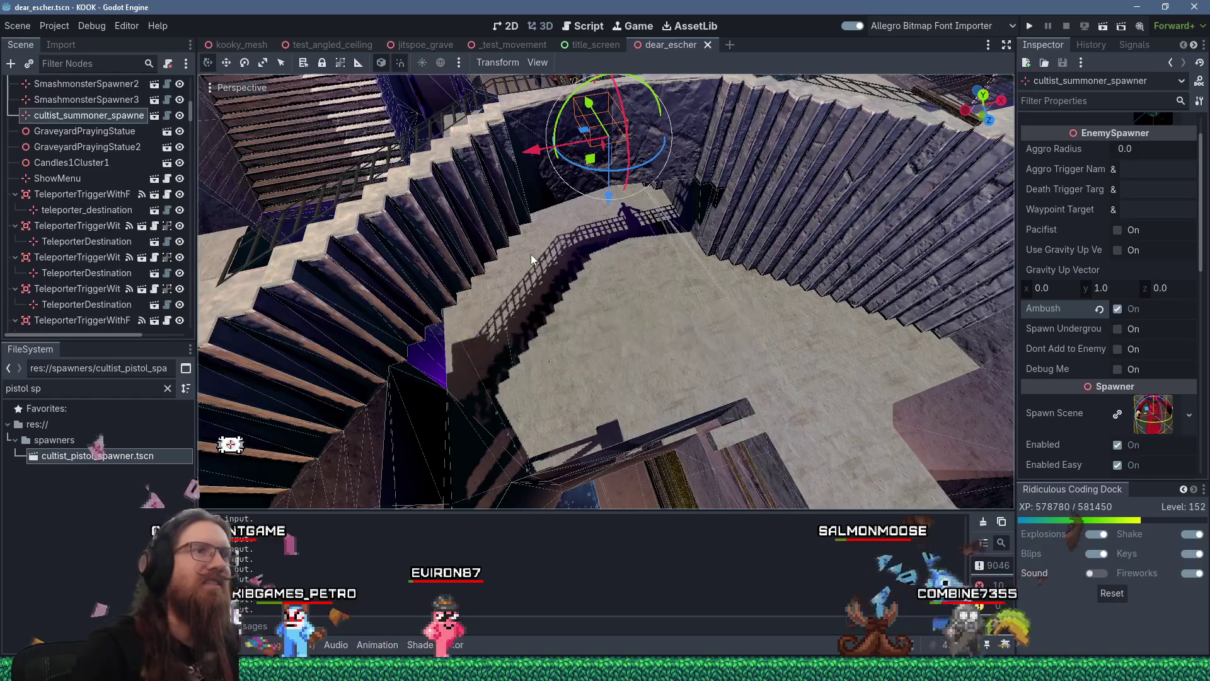
pyautogui.moveTo(557, 407)
pyautogui.mouseDown()
pyautogui.moveTo(630, 331)
pyautogui.moveTo(612, 308)
pyautogui.moveTo(588, 324)
pyautogui.moveTo(582, 414)
pyautogui.mouseUp()
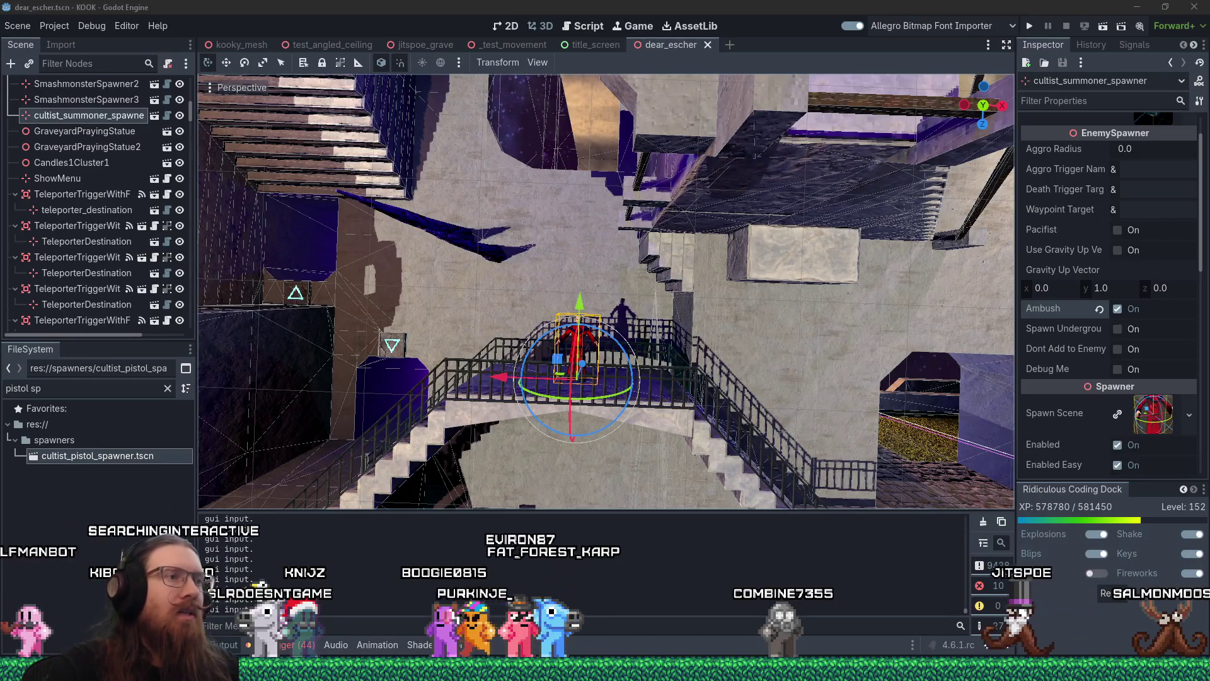
pyautogui.scroll(-5, 592, 393)
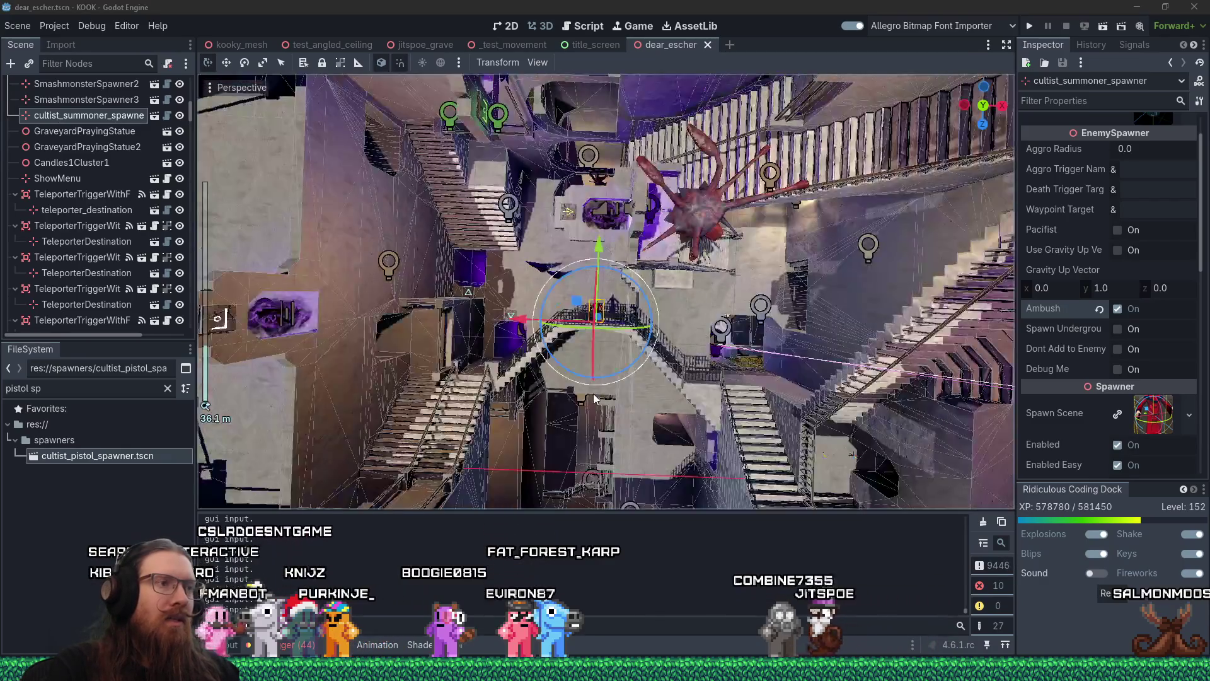
pyautogui.moveTo(593, 393); pyautogui.dragTo(597, 383)
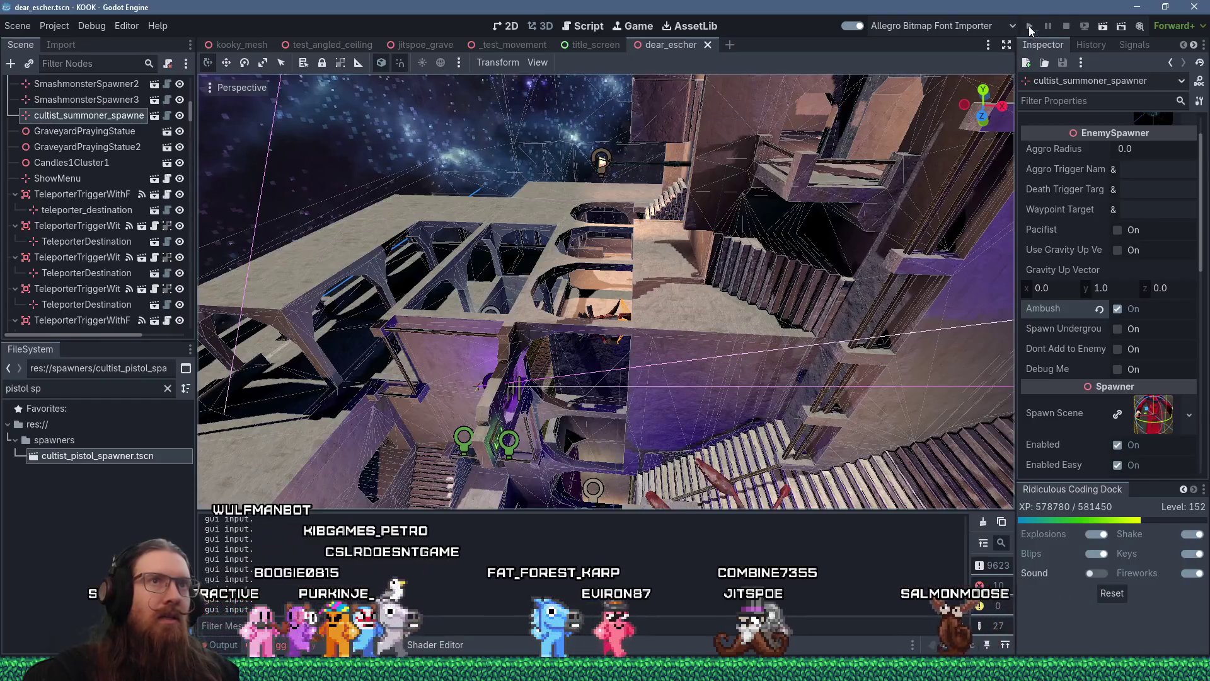
# Step: Launch the game and walk through the purple portal onto the walkway toward the tower
pyautogui.click(1028, 26)
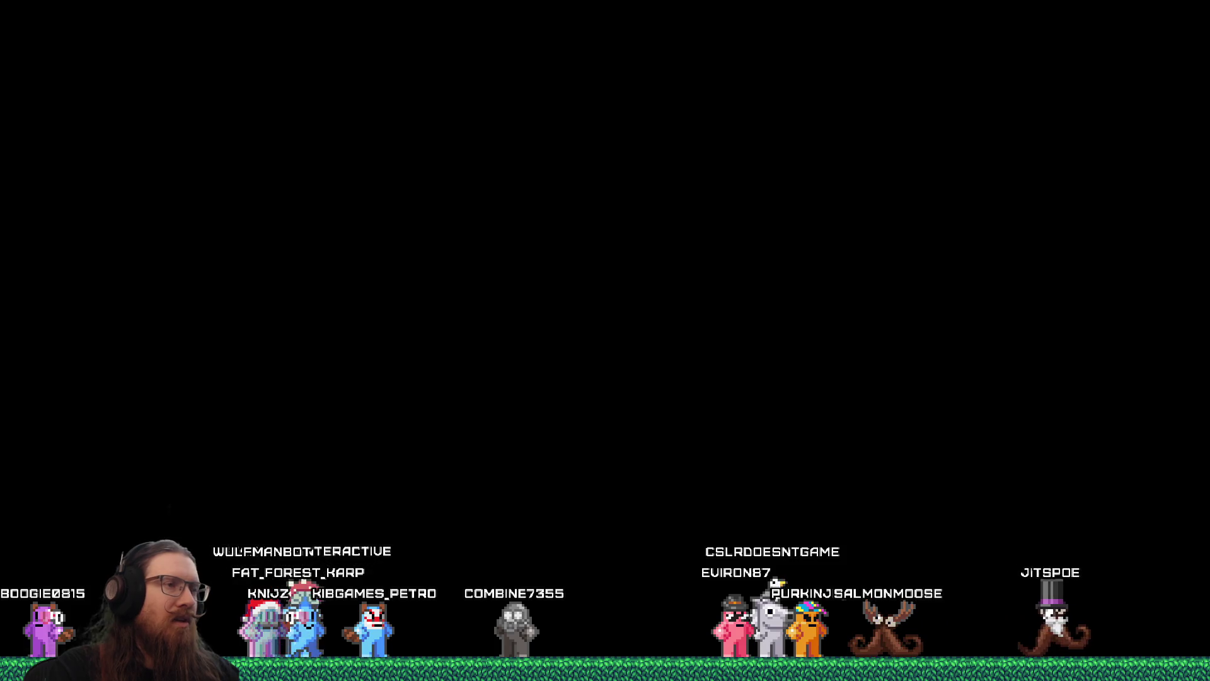
pyautogui.press('w')
pyautogui.press('w')
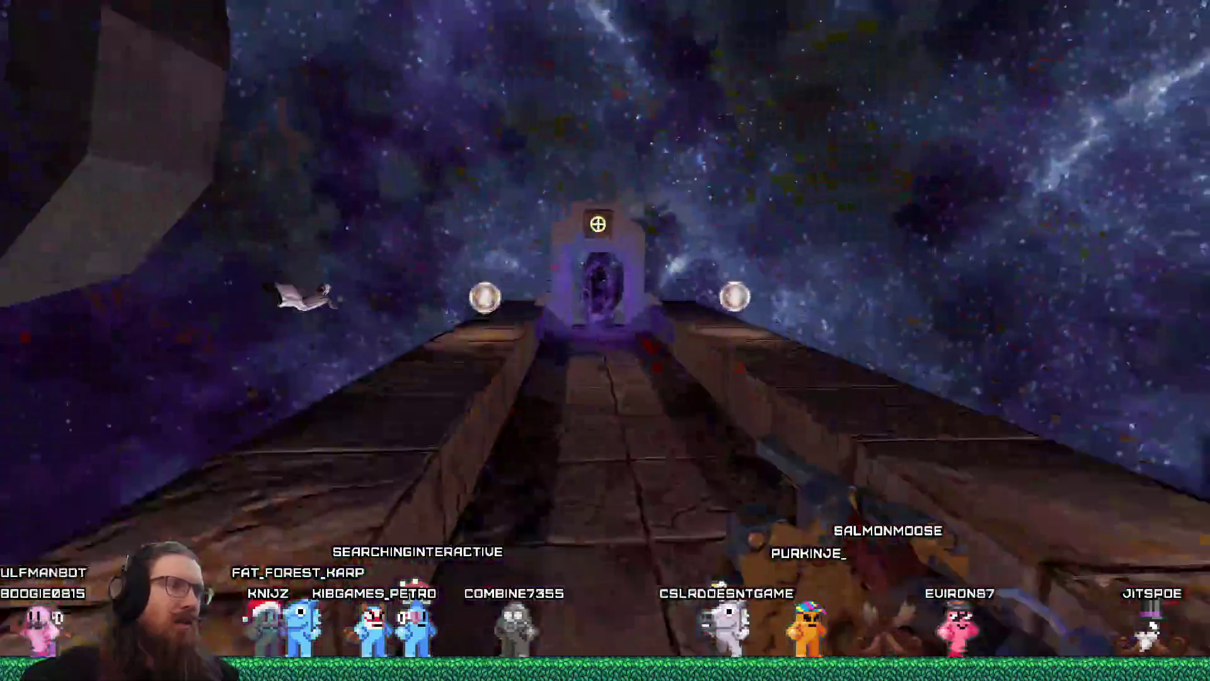
pyautogui.press('w')
pyautogui.press('w')
pyautogui.press('w')
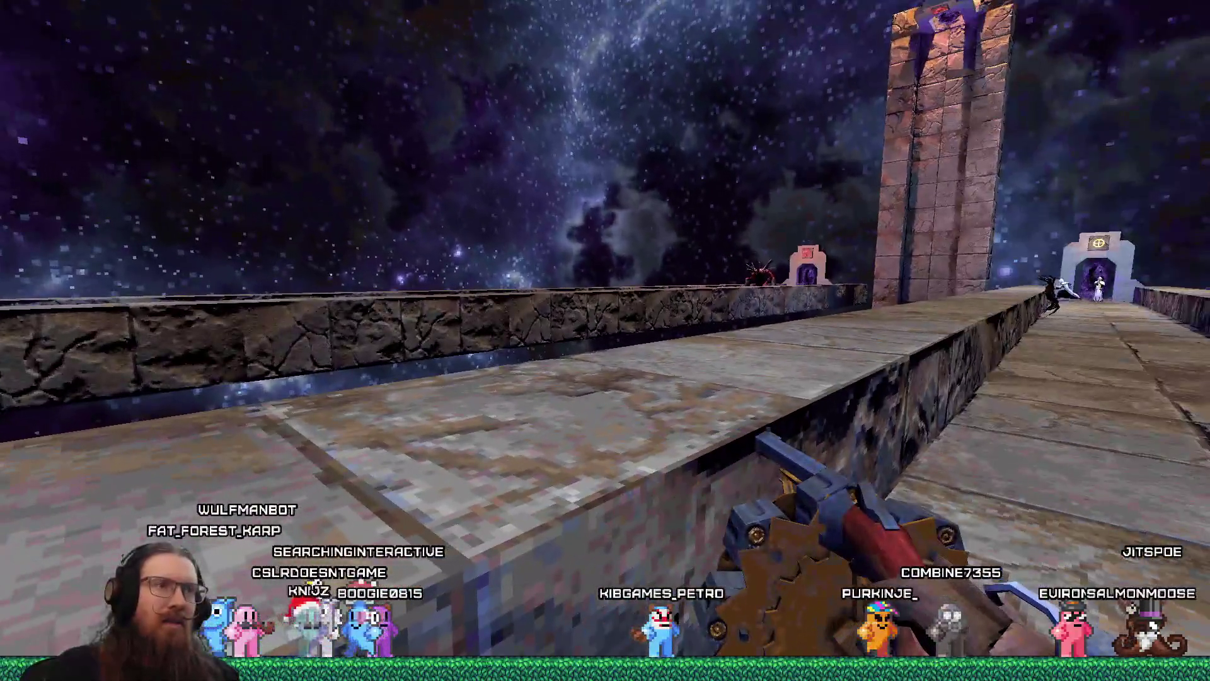
pyautogui.press('w')
pyautogui.press('w')
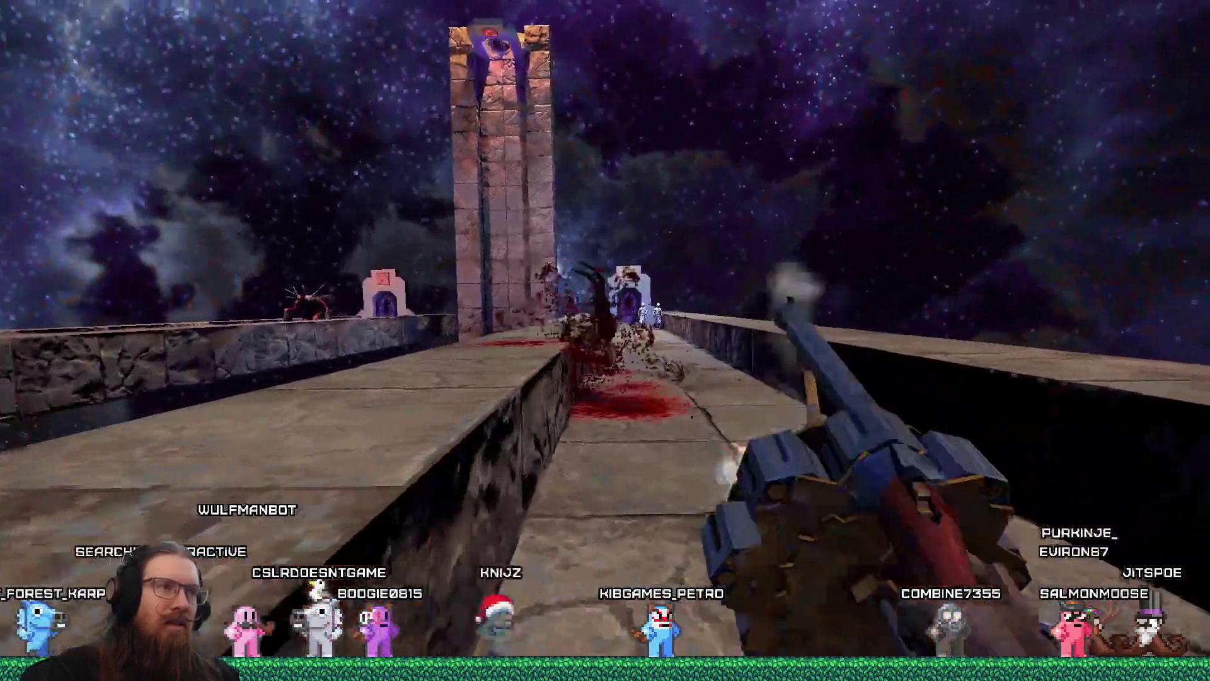
pyautogui.press('w')
pyautogui.press('w')
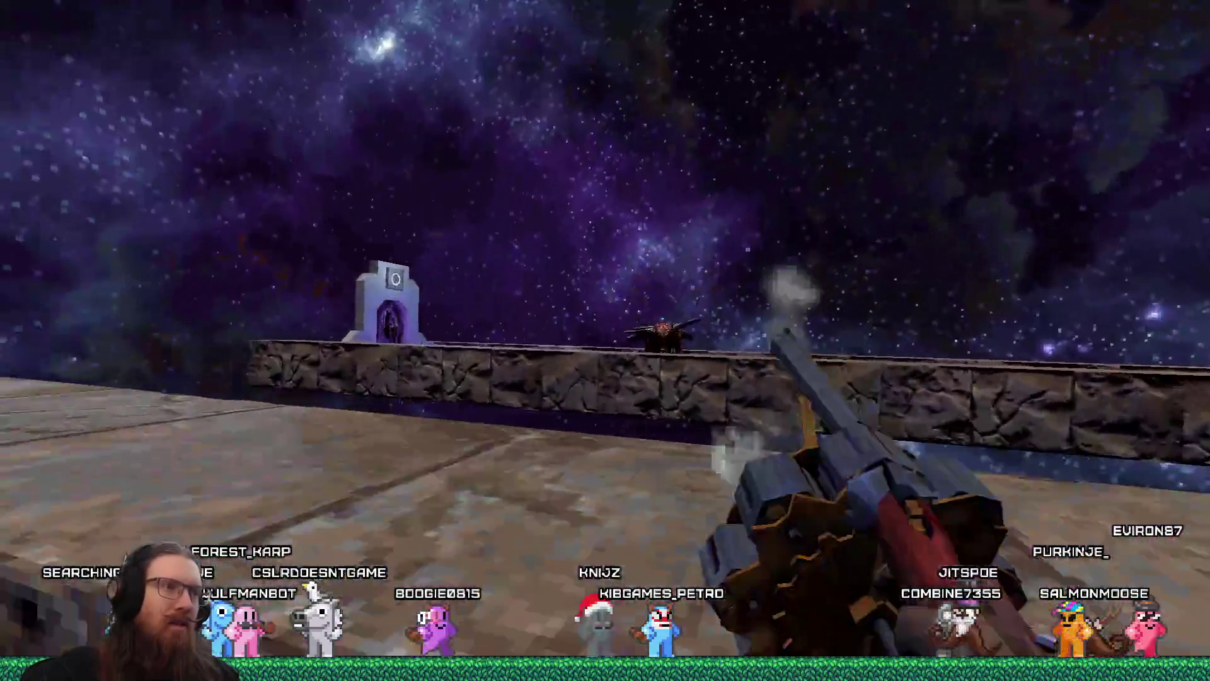
pyautogui.press('w')
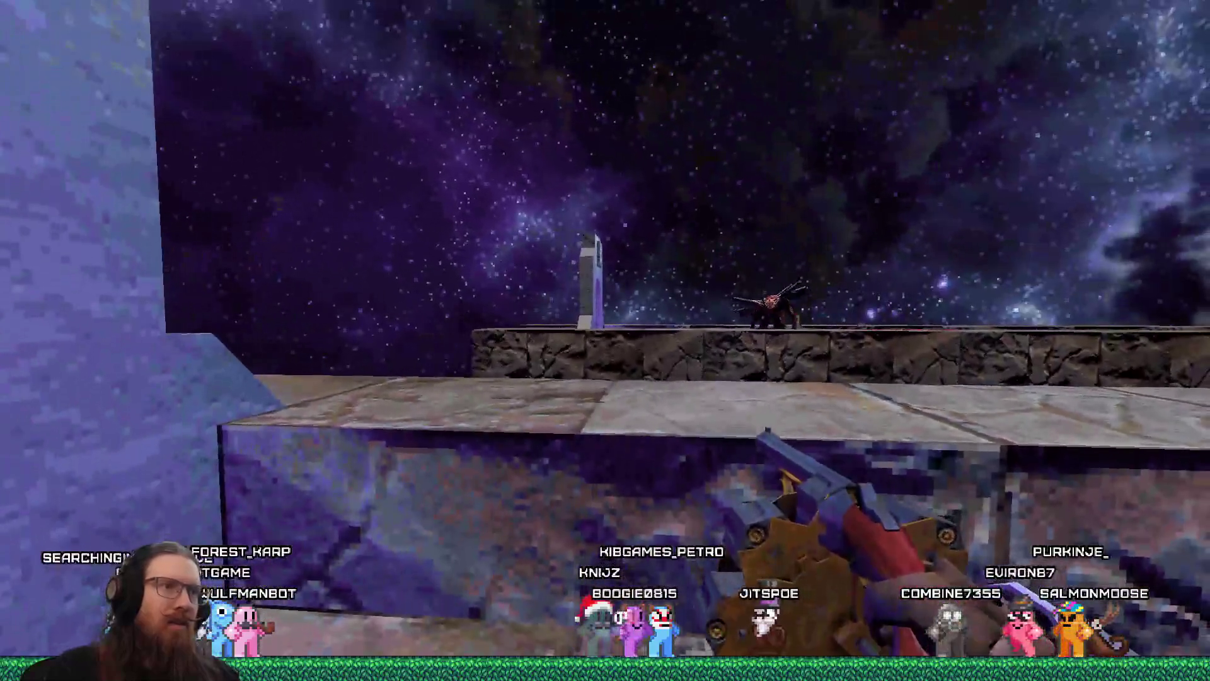
pyautogui.press('w')
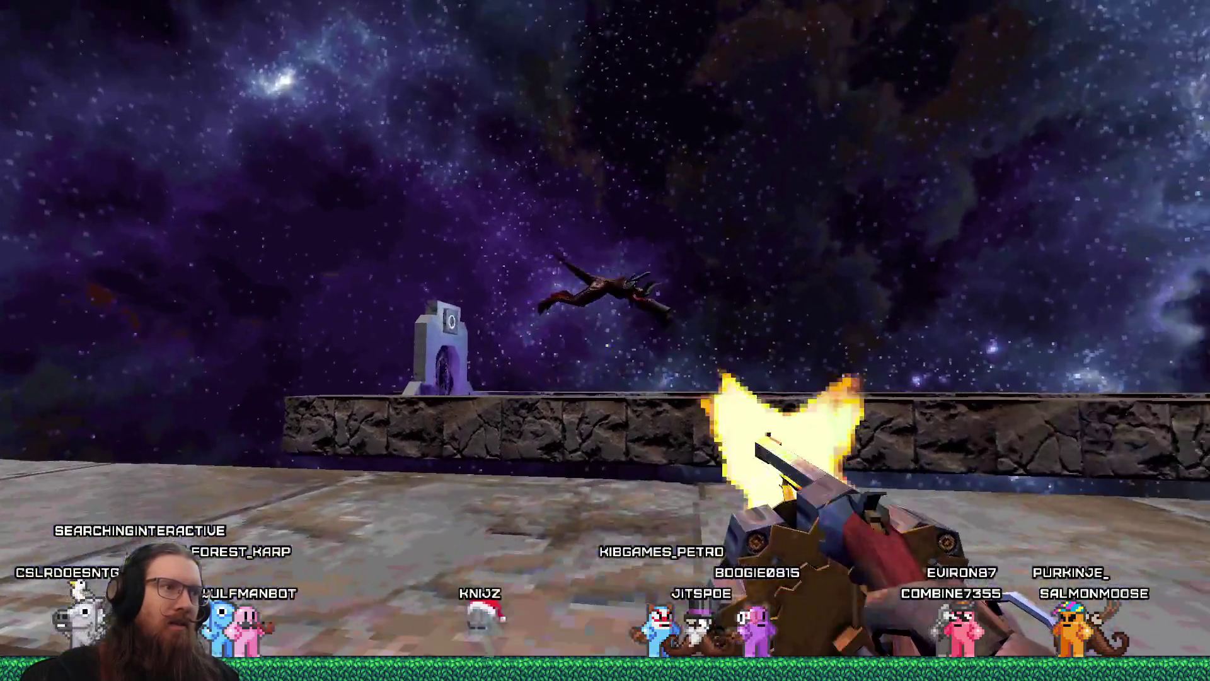
pyautogui.press('w')
pyautogui.press('w')
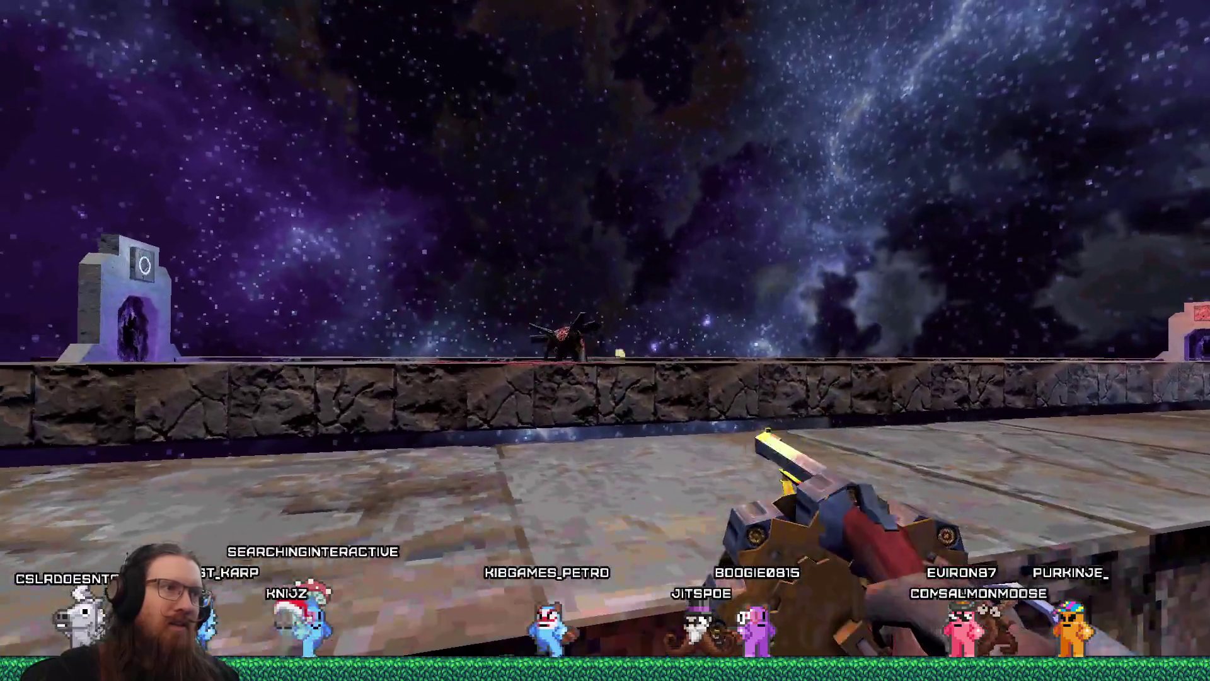
# Step: Teleport across the long bridges and drop to the lower pillared walkway
pyautogui.press('w')
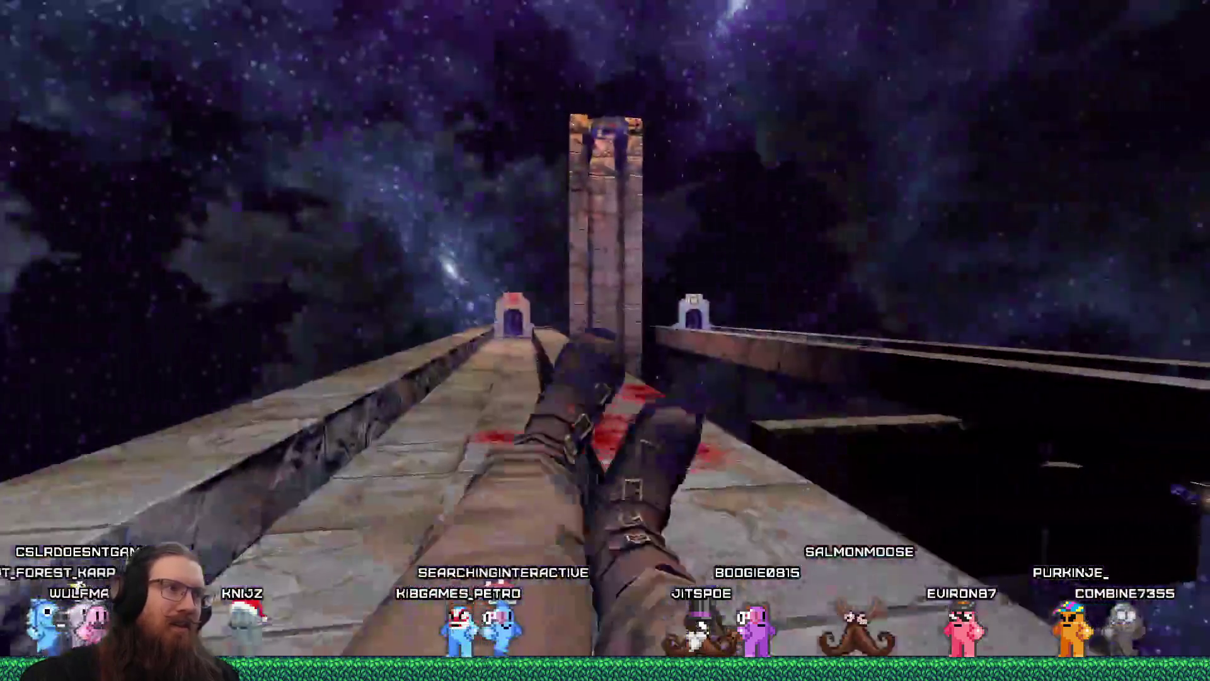
pyautogui.press('w')
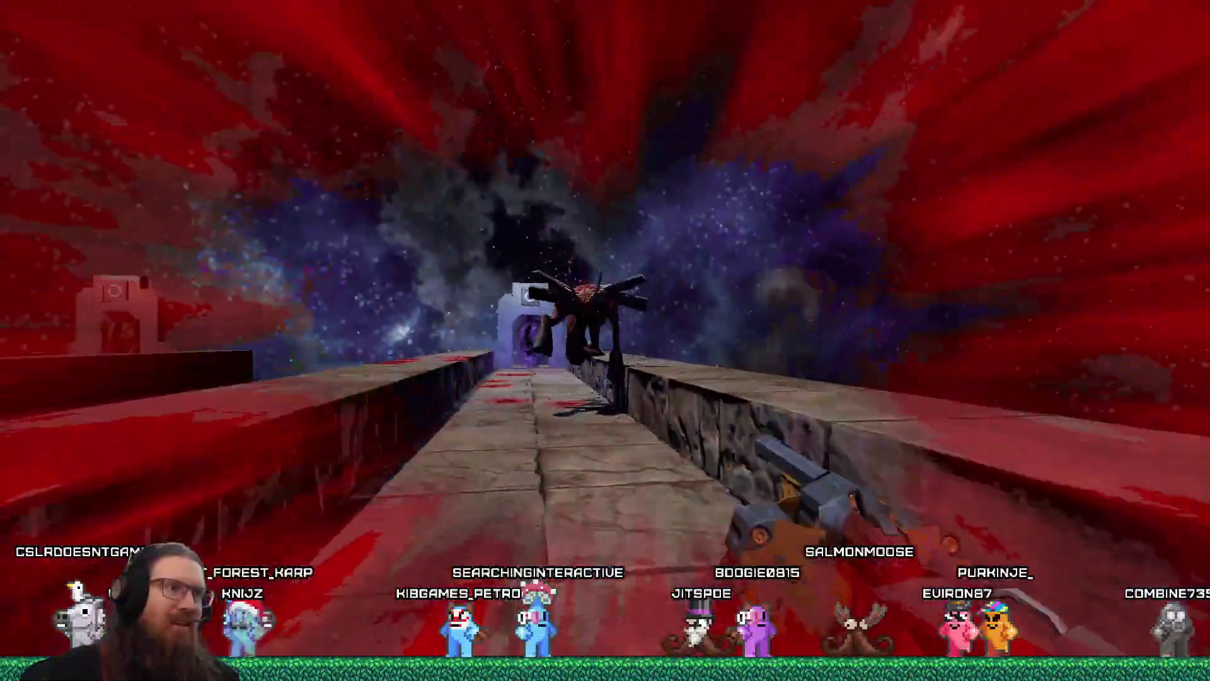
pyautogui.press('w')
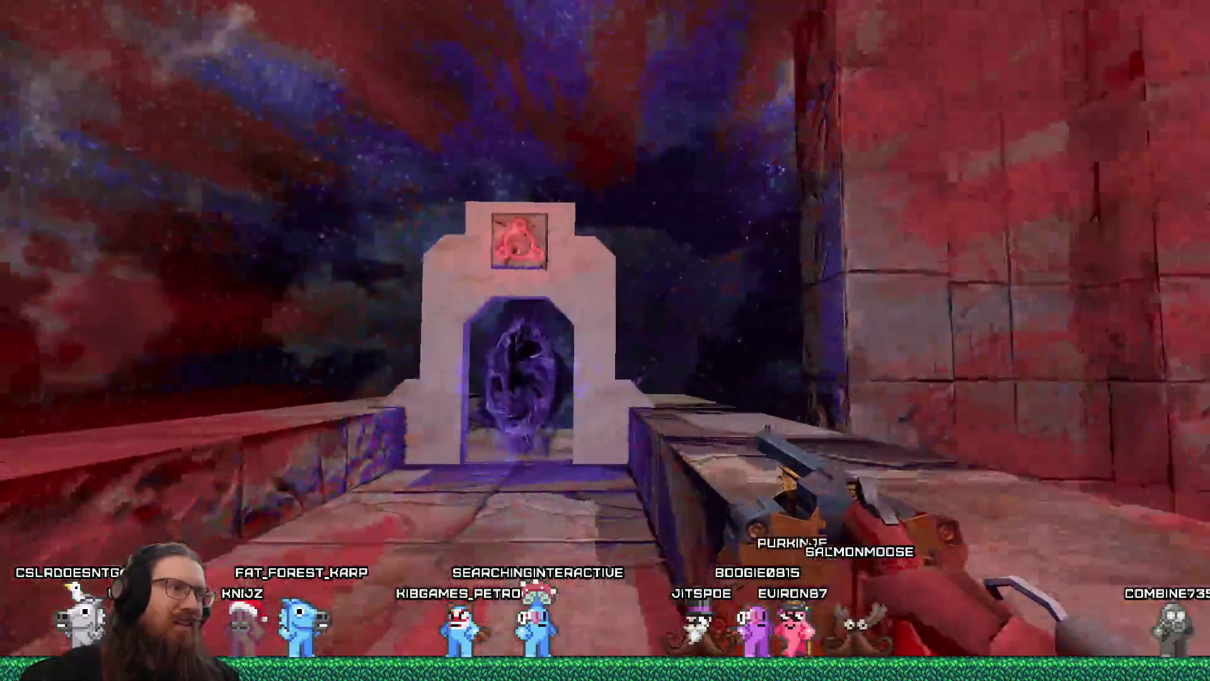
pyautogui.press('w')
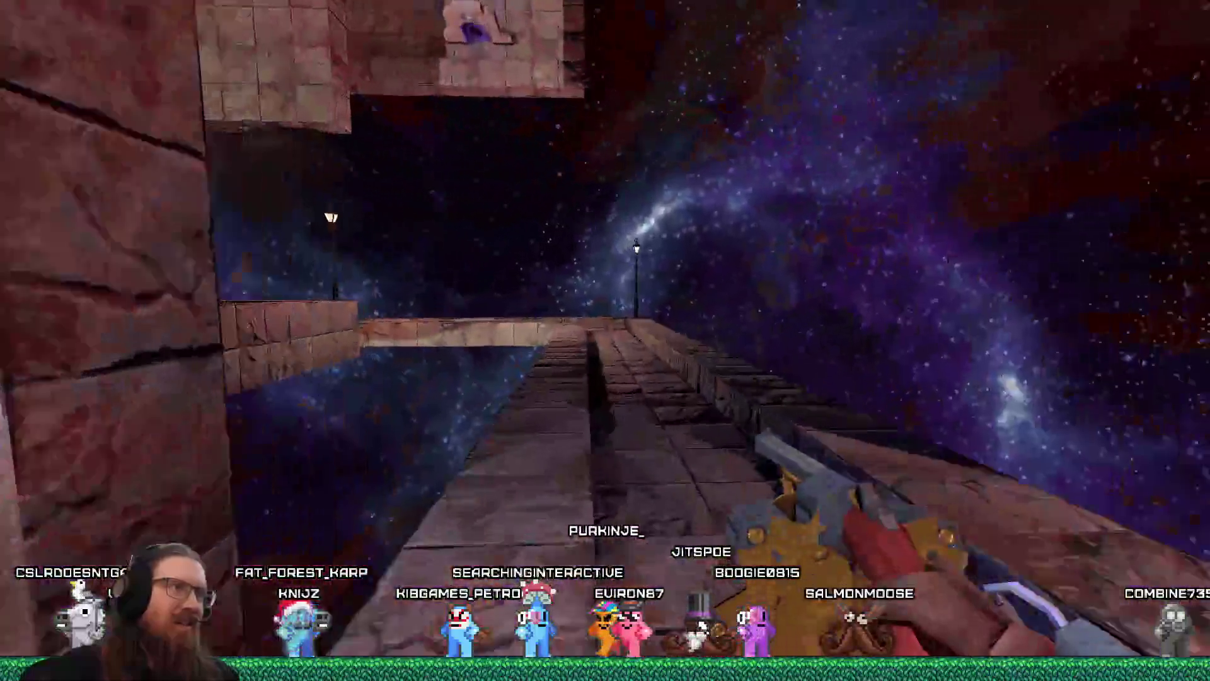
pyautogui.press('w')
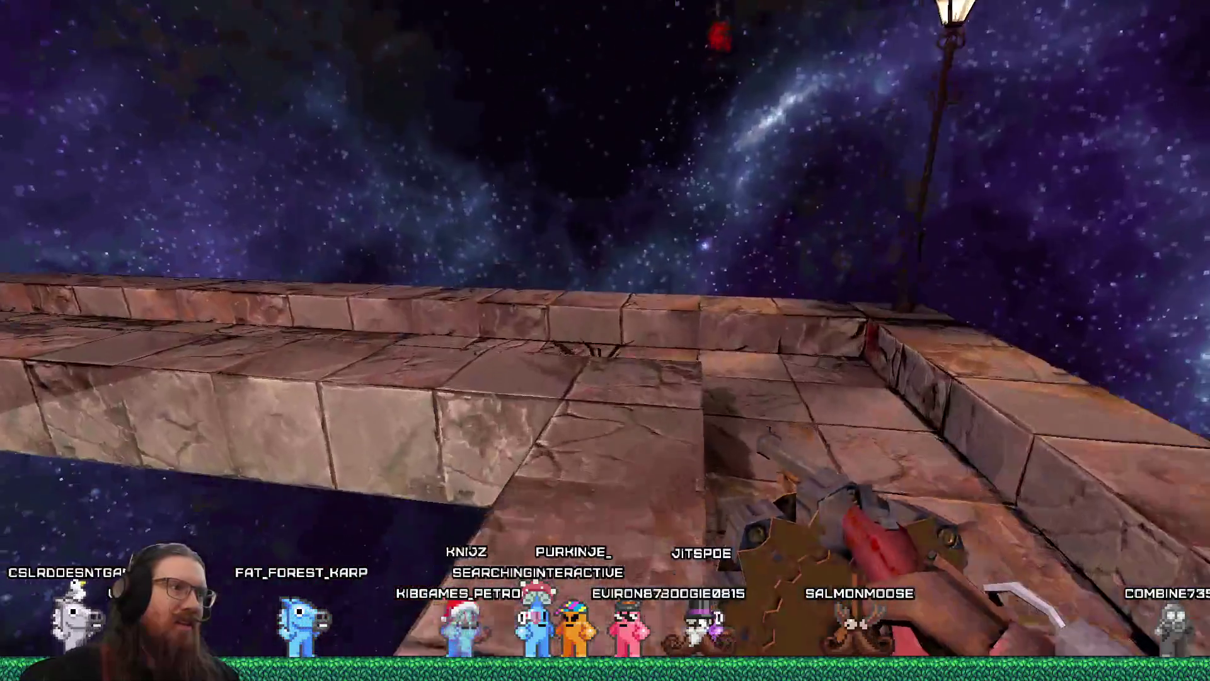
# Step: Shoot the spider on the walkway and pick up the double-barrel gun
pyautogui.press('w')
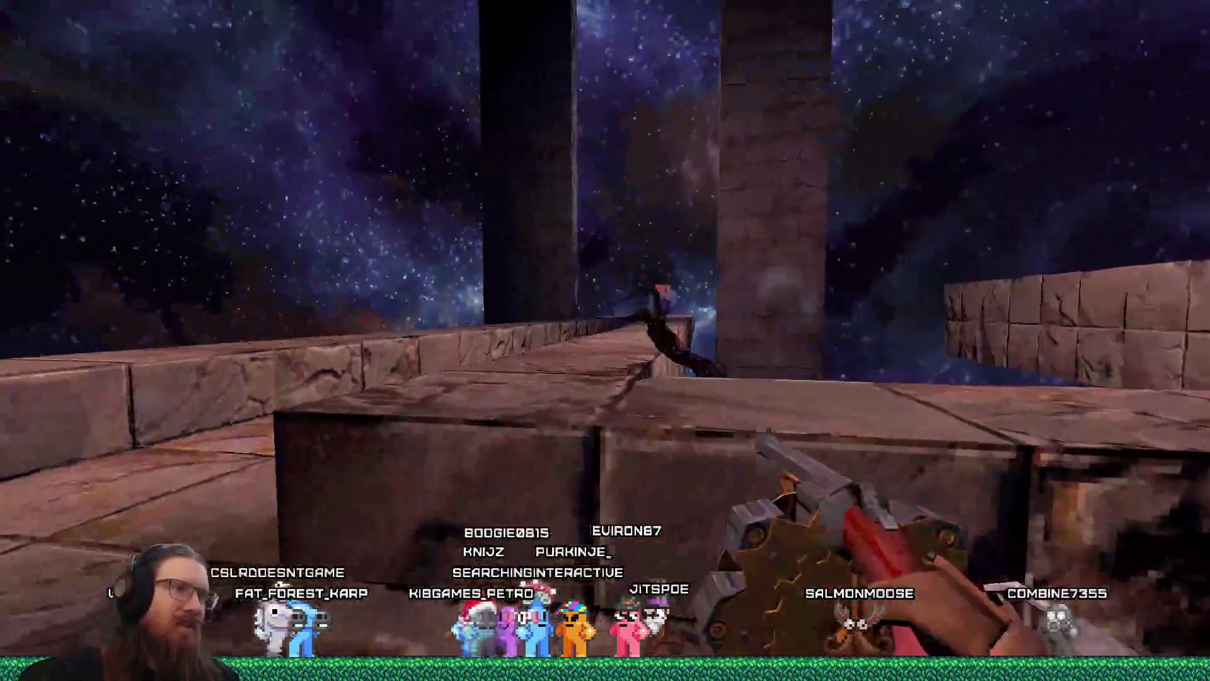
pyautogui.click(605, 340)
pyautogui.press('w')
pyautogui.press('w')
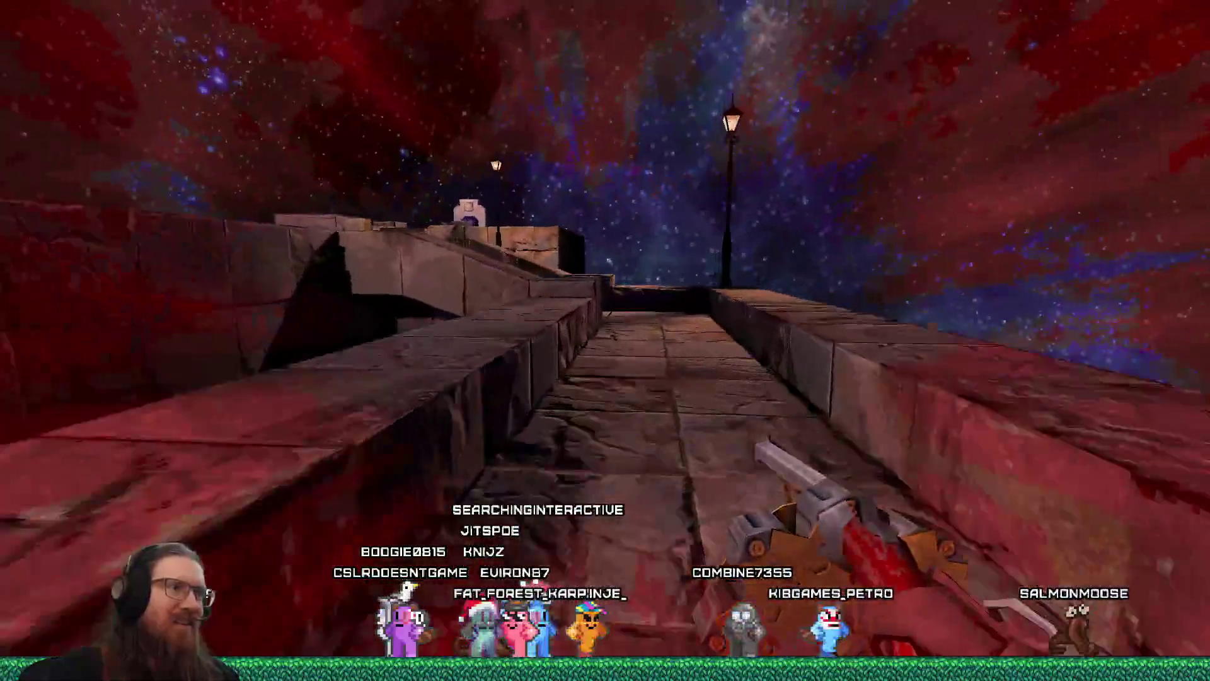
pyautogui.press('w')
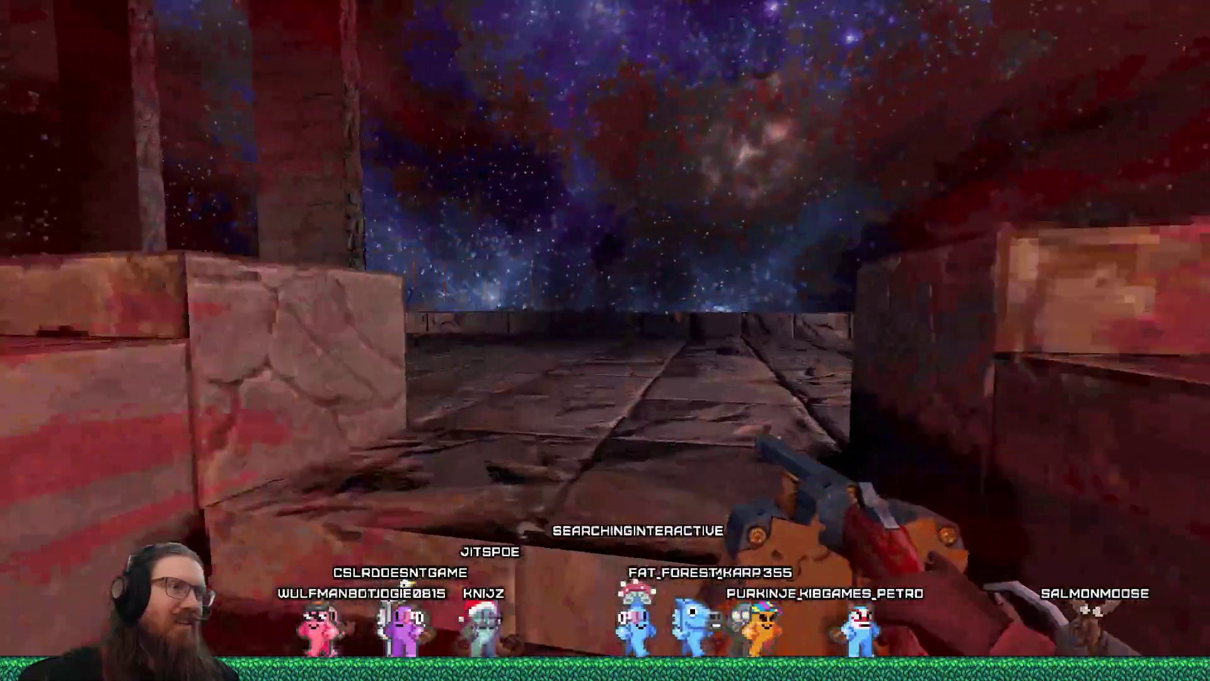
pyautogui.press('w')
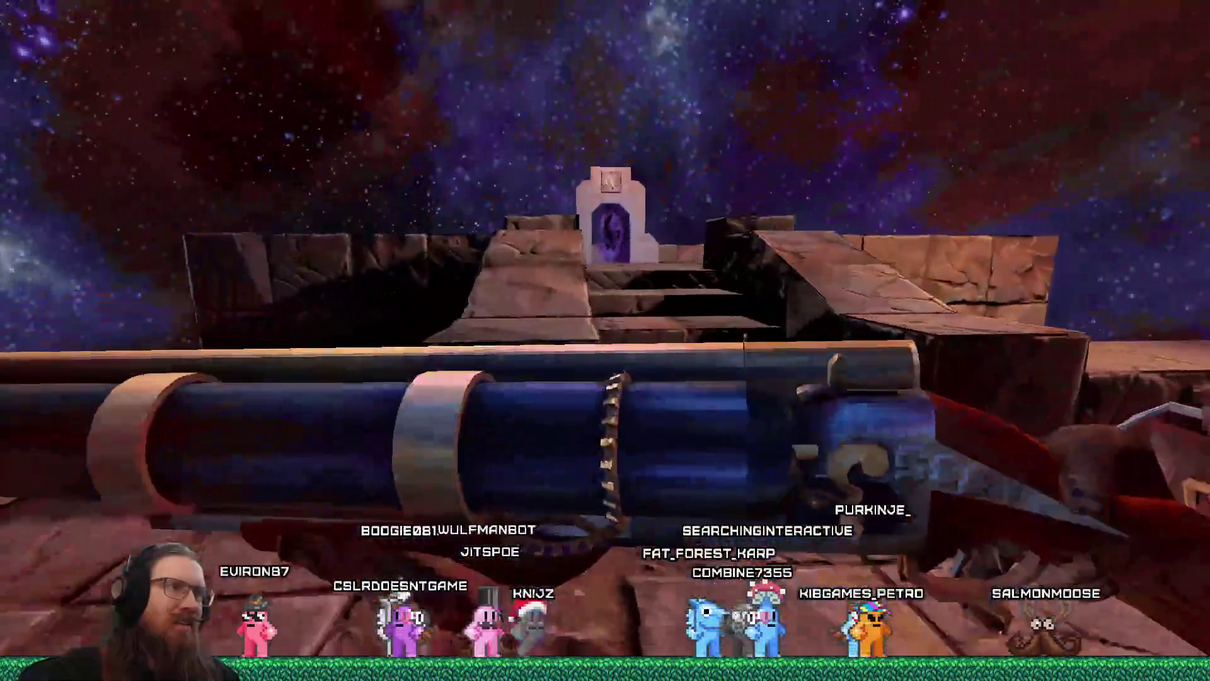
# Step: Portal into the dark room, fight creatures on the stairwell, then reload from the last save
pyautogui.press('w')
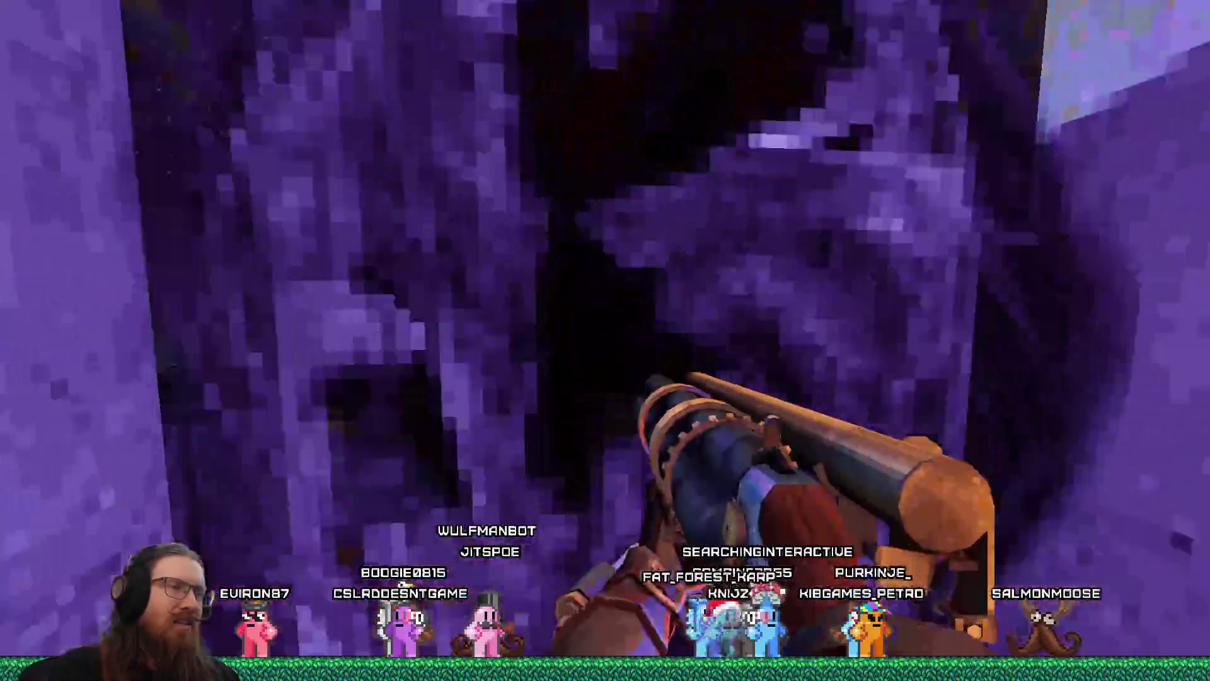
pyautogui.press('w')
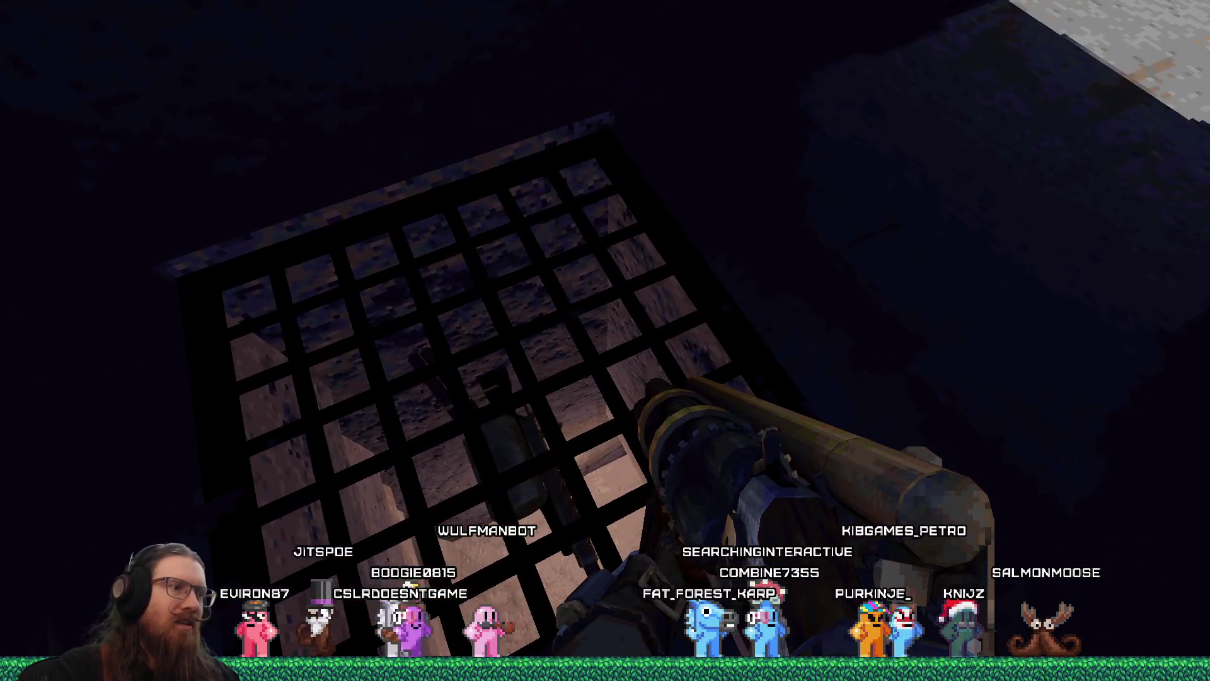
pyautogui.press('w')
pyautogui.press('w')
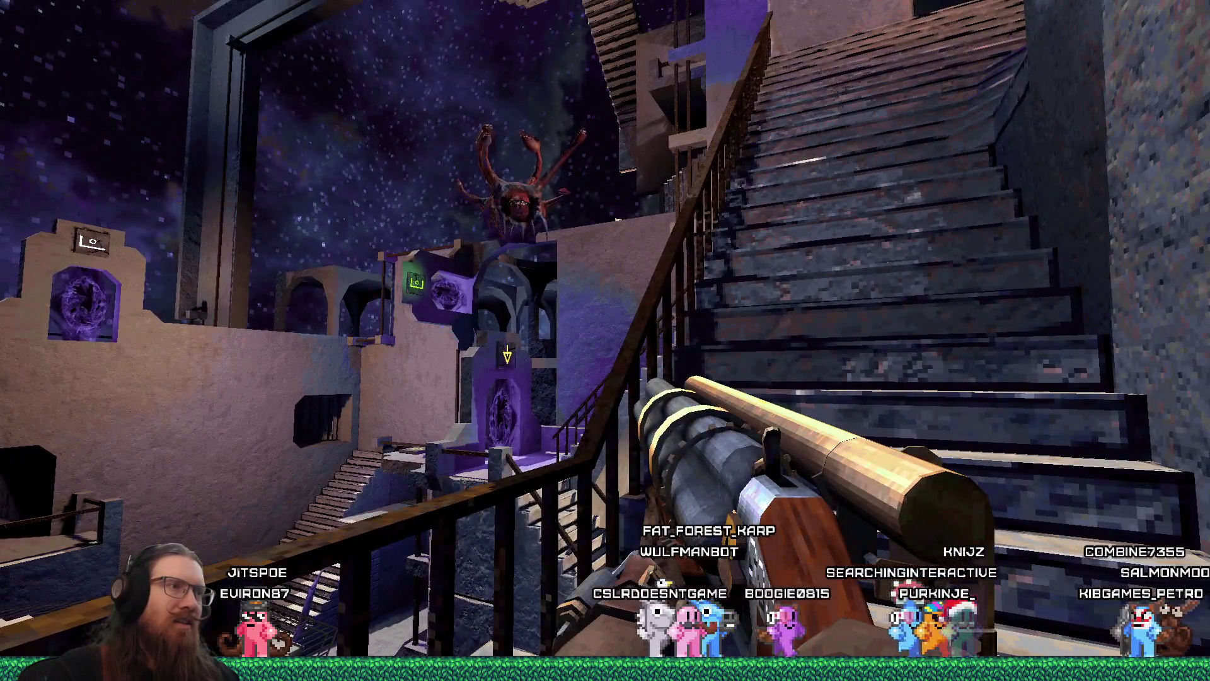
pyautogui.press('w')
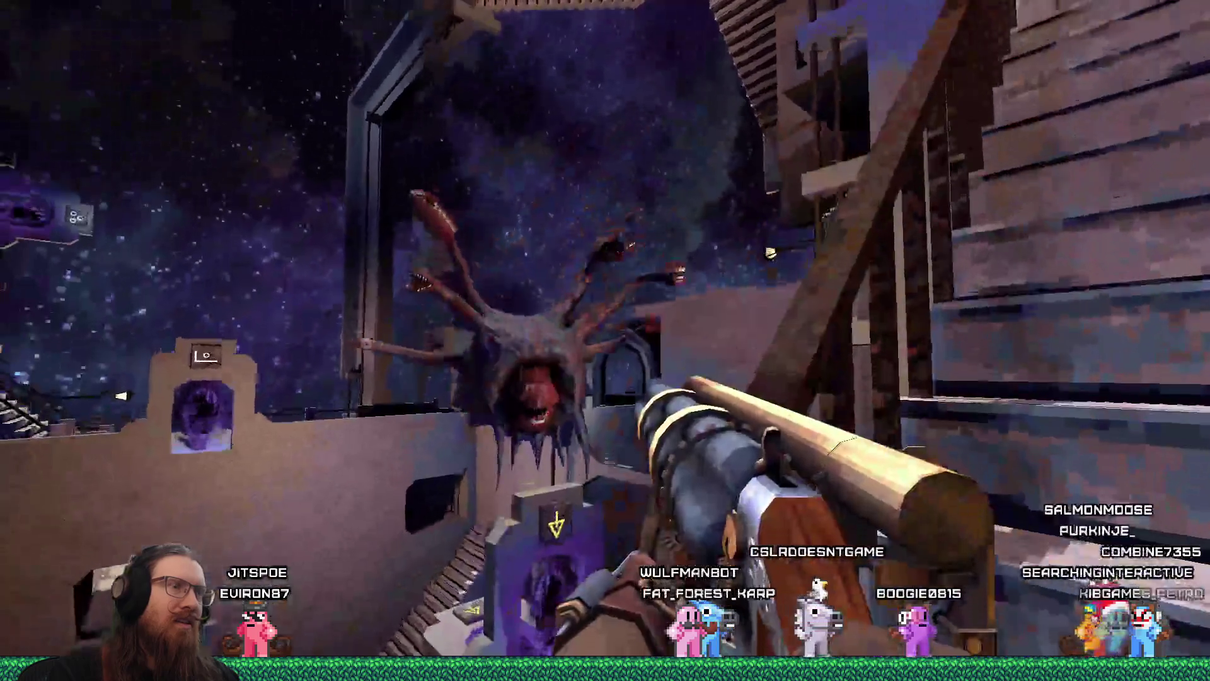
pyautogui.press('w')
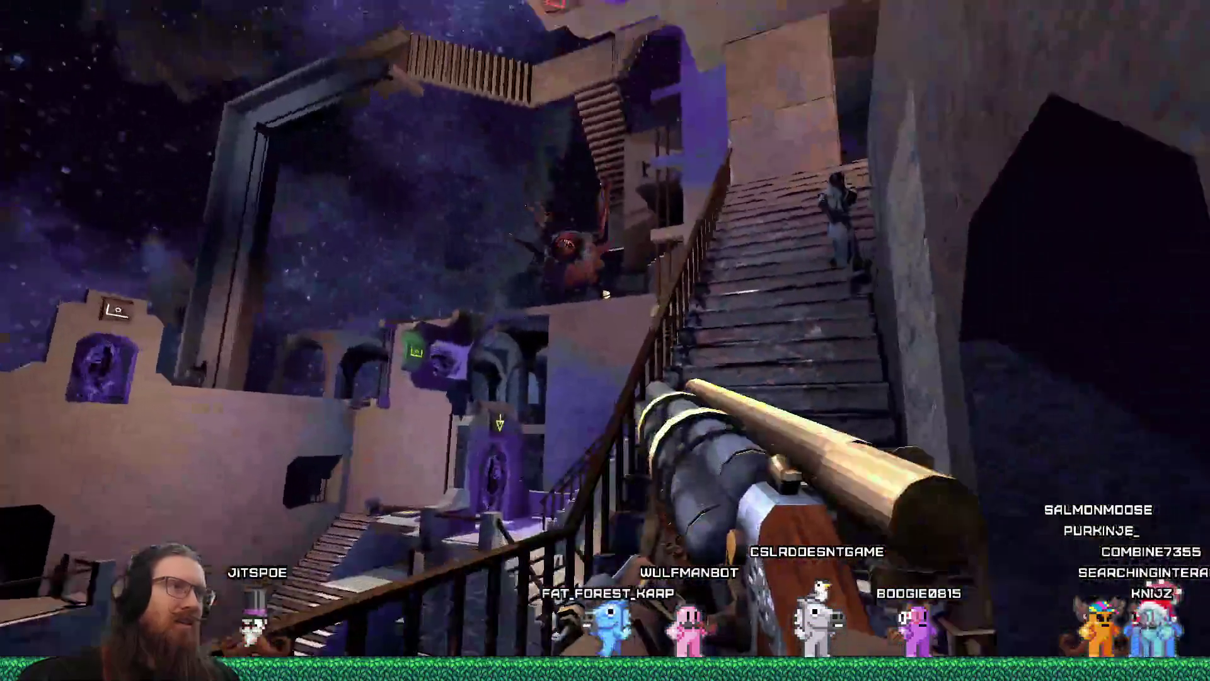
pyautogui.press('w')
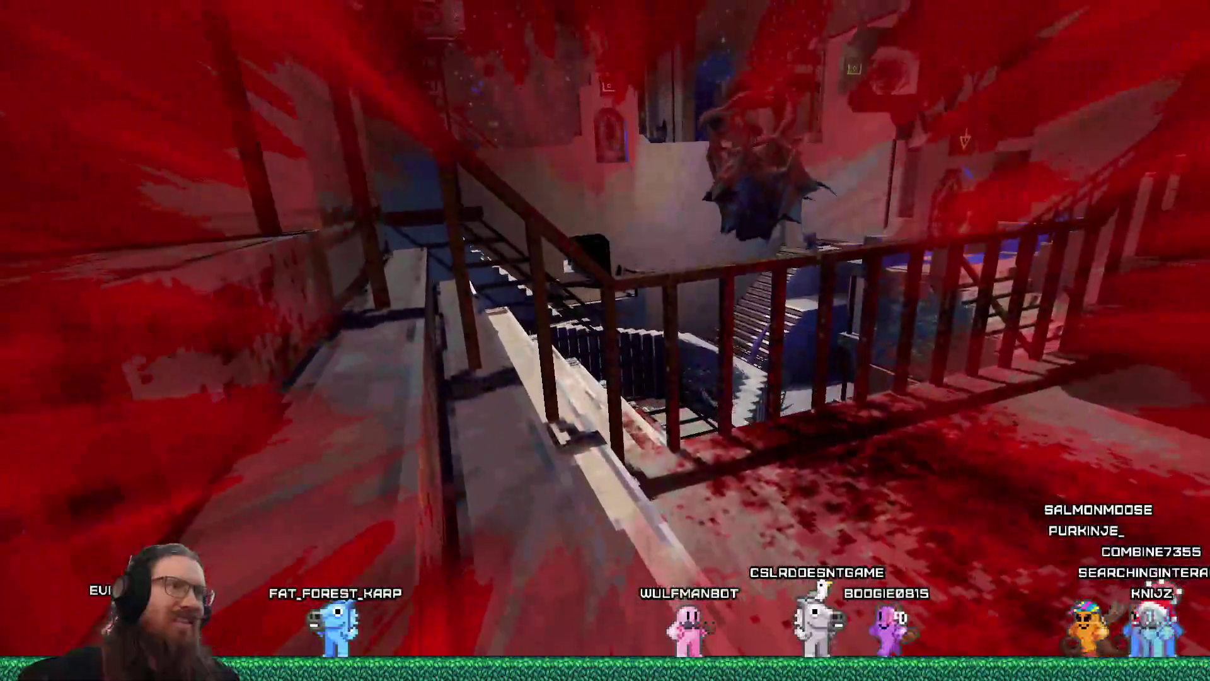
pyautogui.click(615, 334)
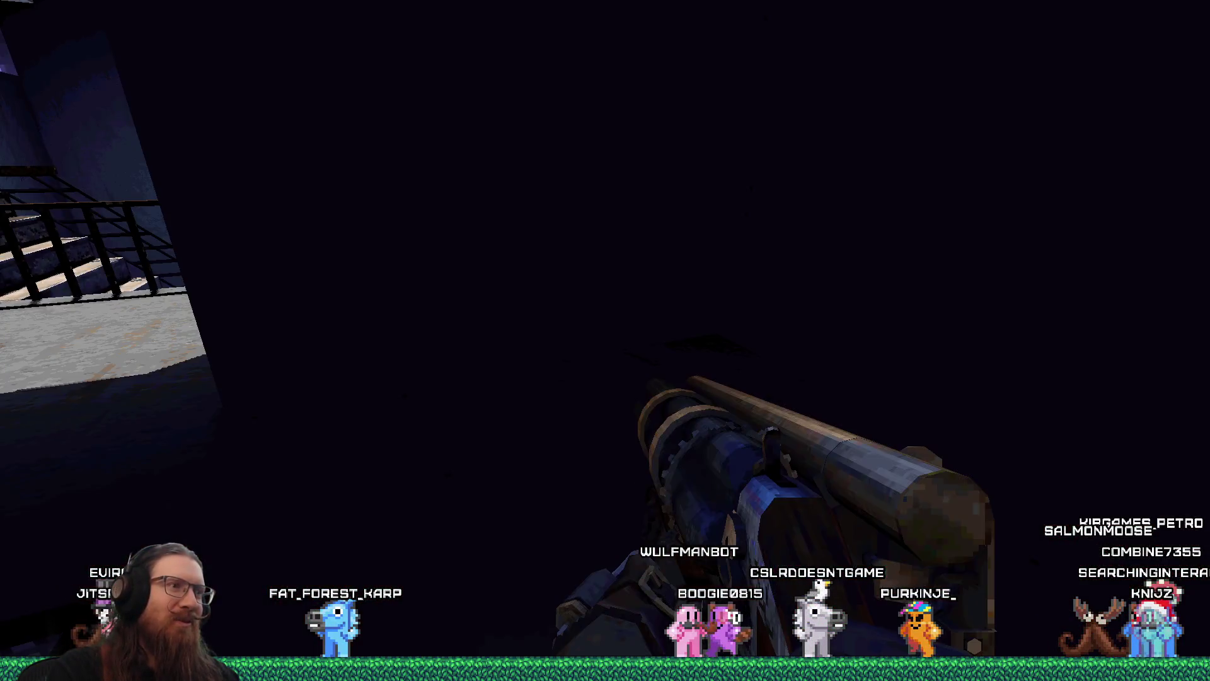
# Step: Return to the railing landing and shoot the courtyard monster and the staircase enemy
pyautogui.press('w')
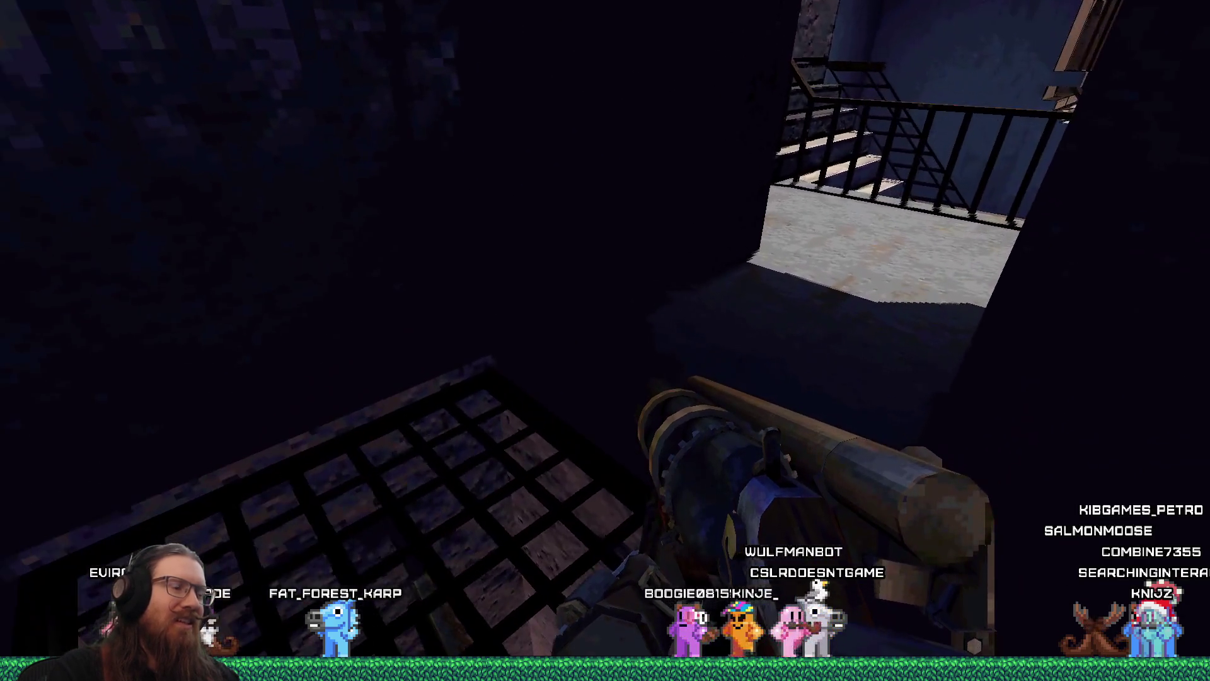
pyautogui.press('w')
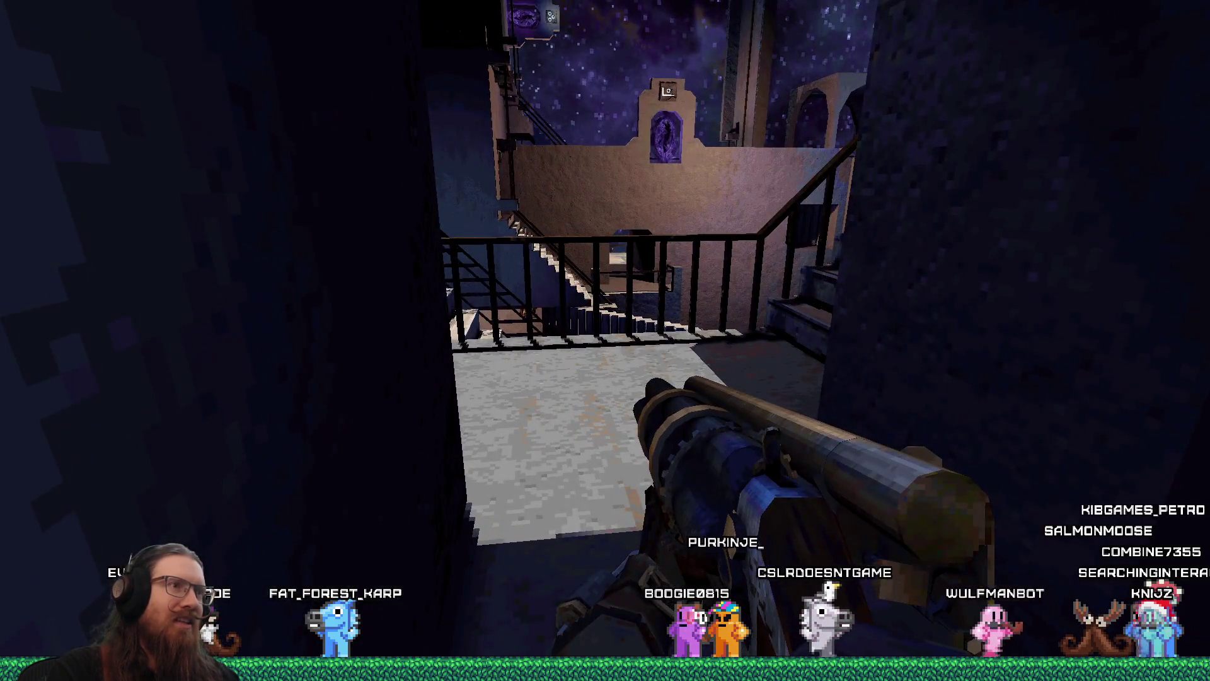
pyautogui.press('w')
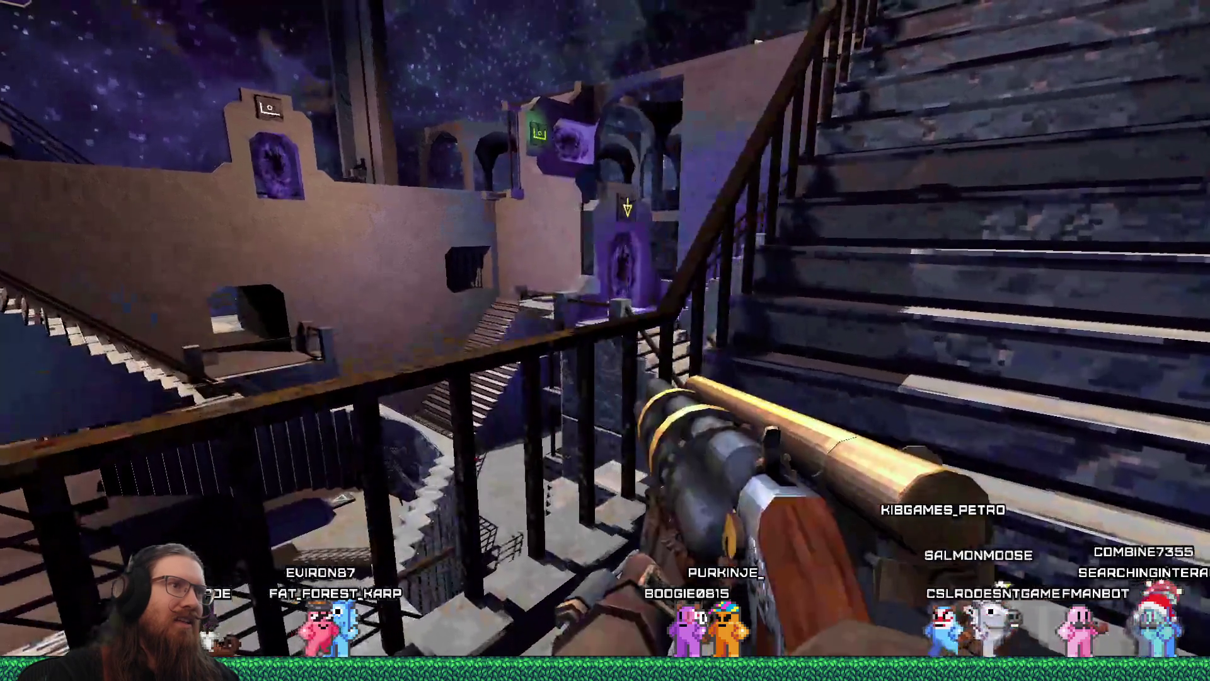
pyautogui.press('w')
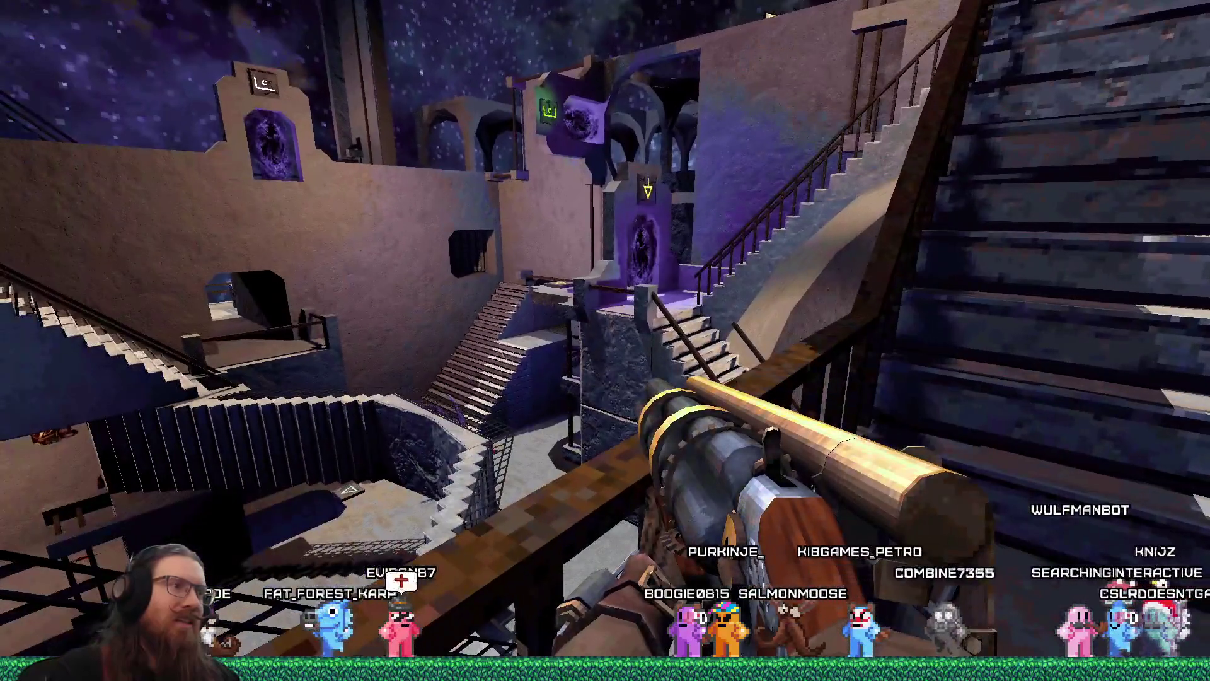
pyautogui.press('w')
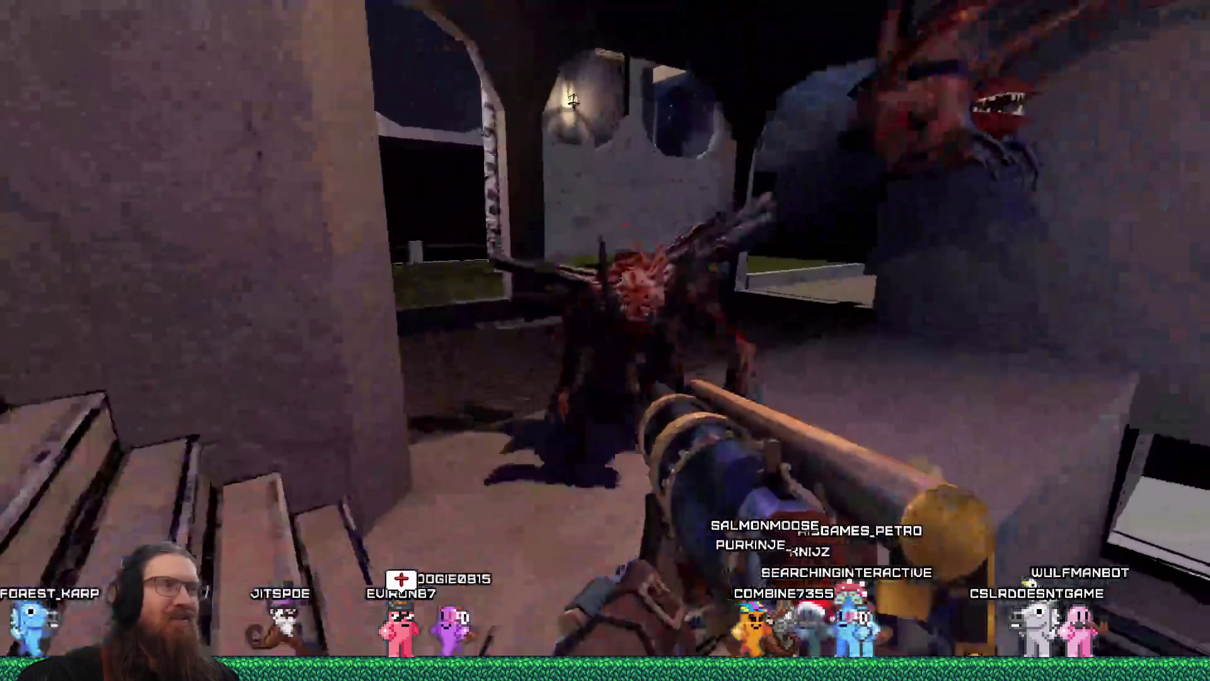
pyautogui.click(605, 340)
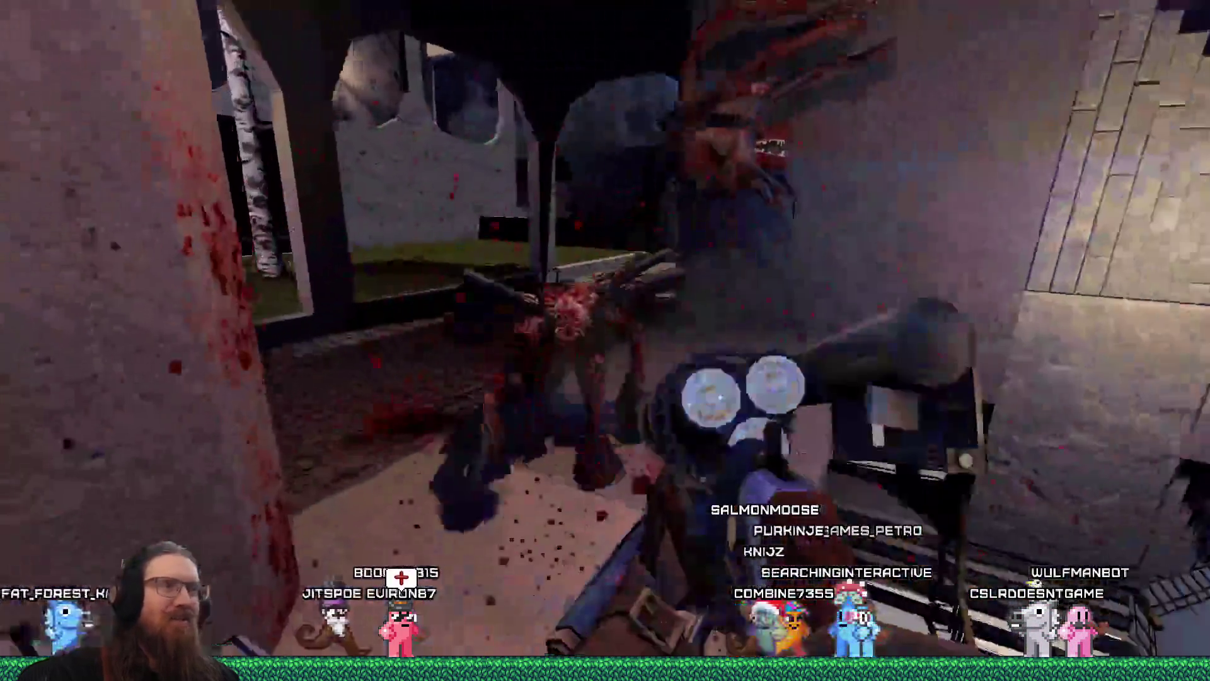
pyautogui.click(604, 340)
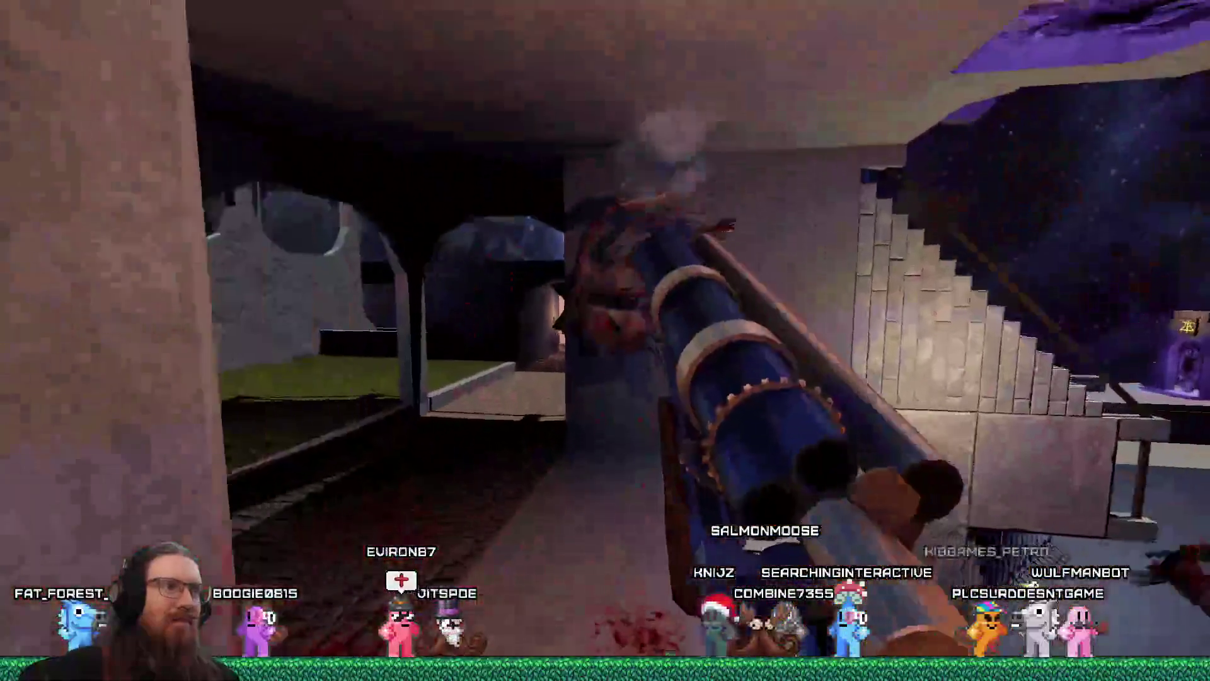
pyautogui.press('w')
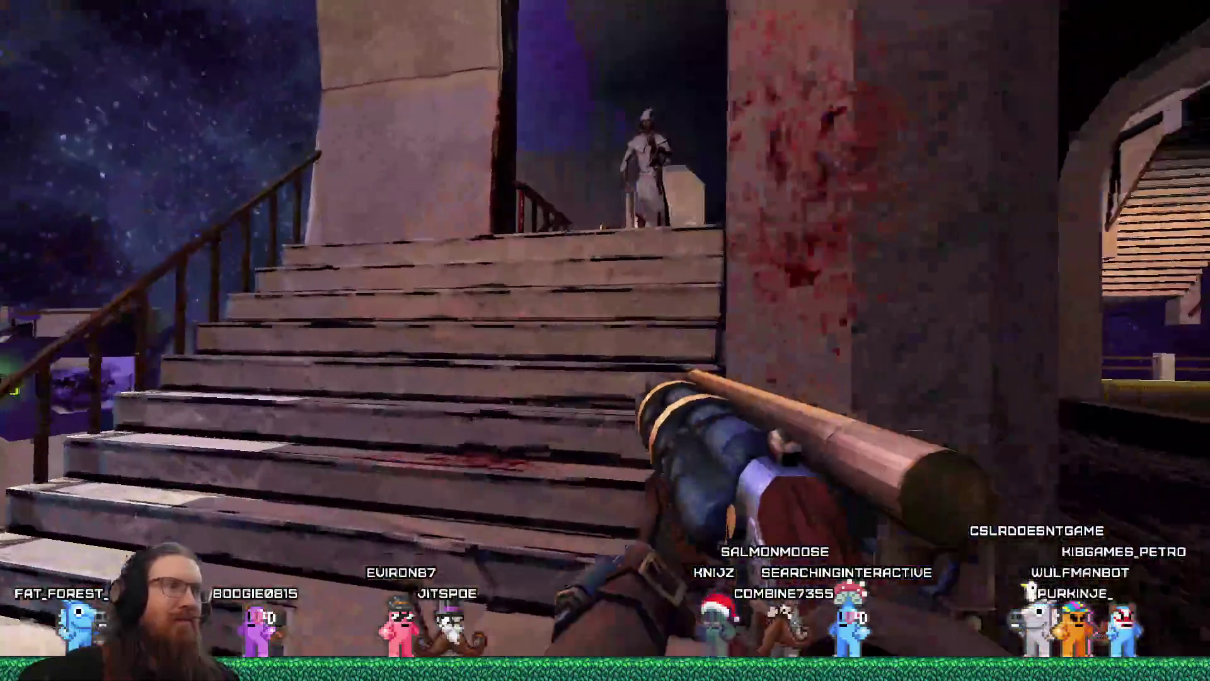
pyautogui.click(605, 340)
pyautogui.press('w')
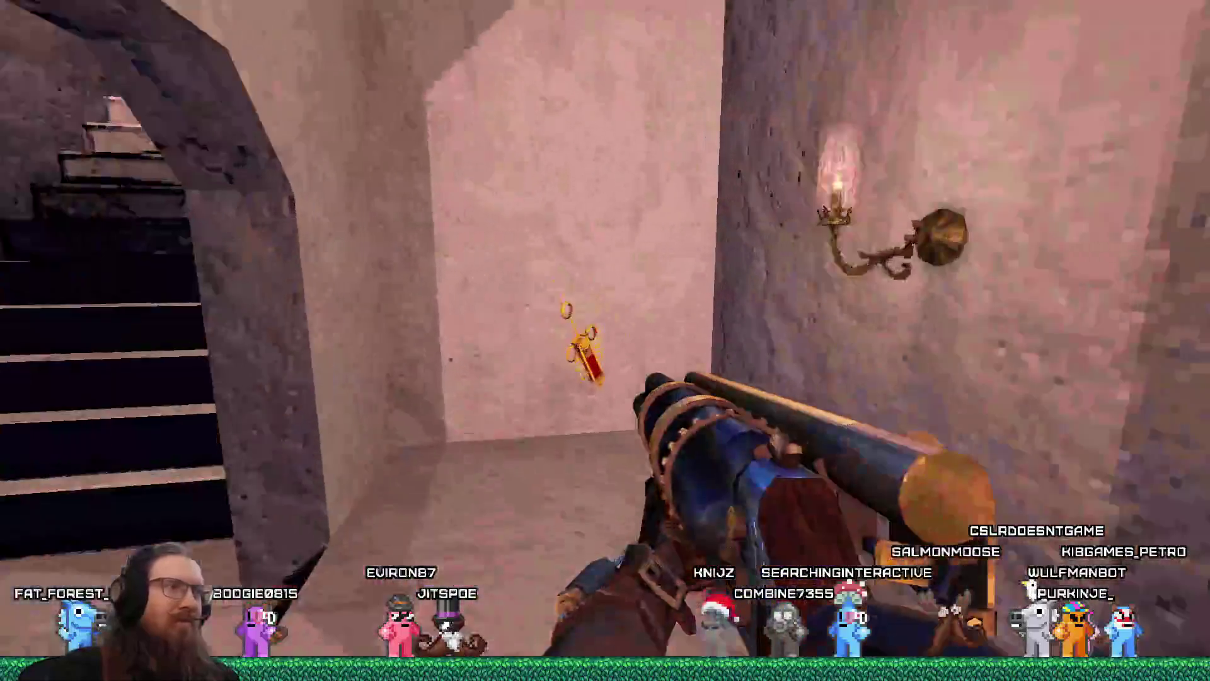
pyautogui.press('w')
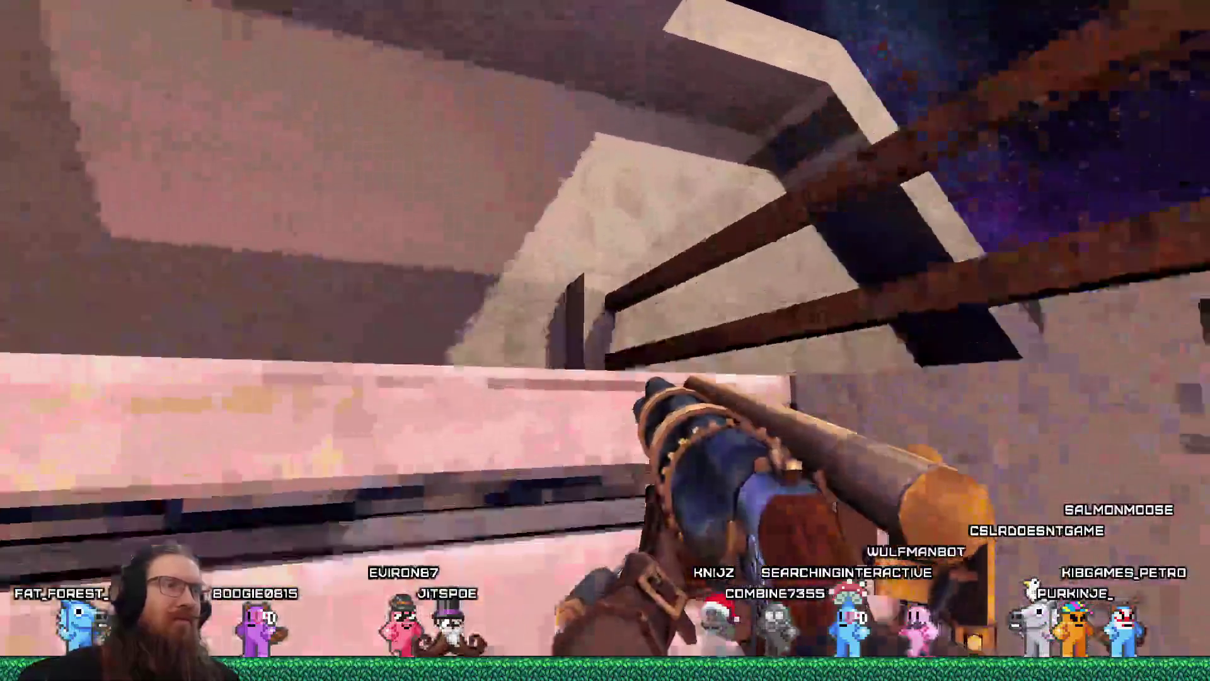
# Step: Cross the courtyard and corridor, kick the door, and follow the snowy walkway down to the grass
pyautogui.press('w')
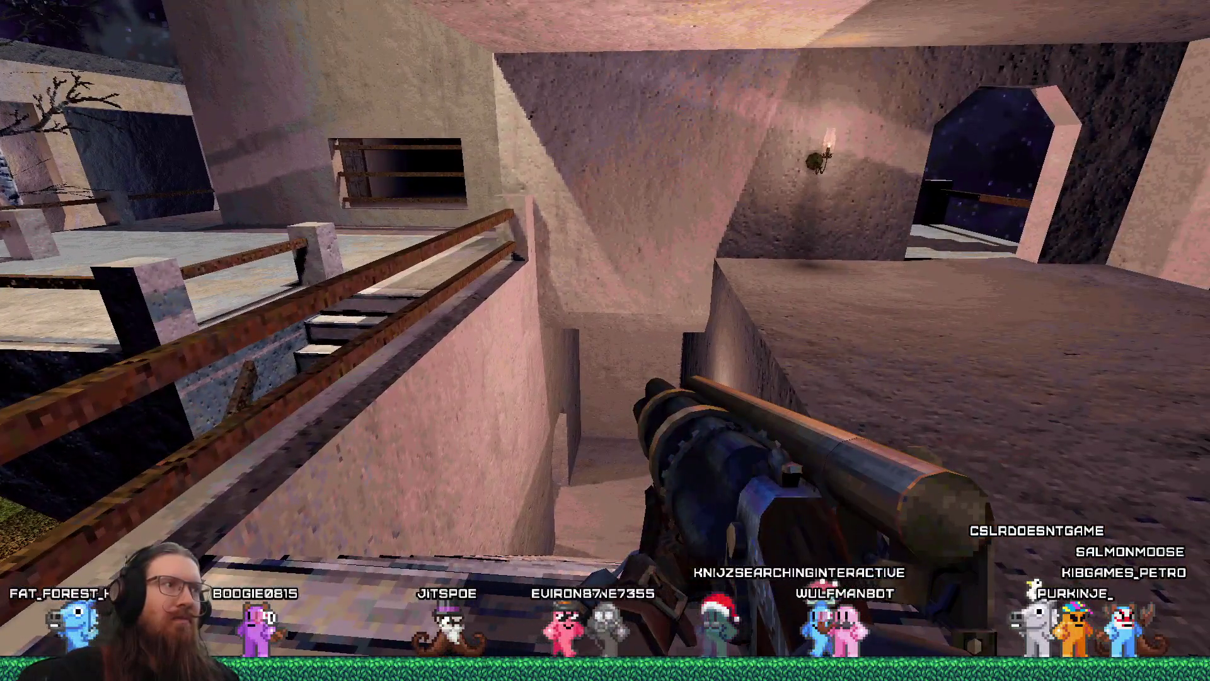
pyautogui.press('w')
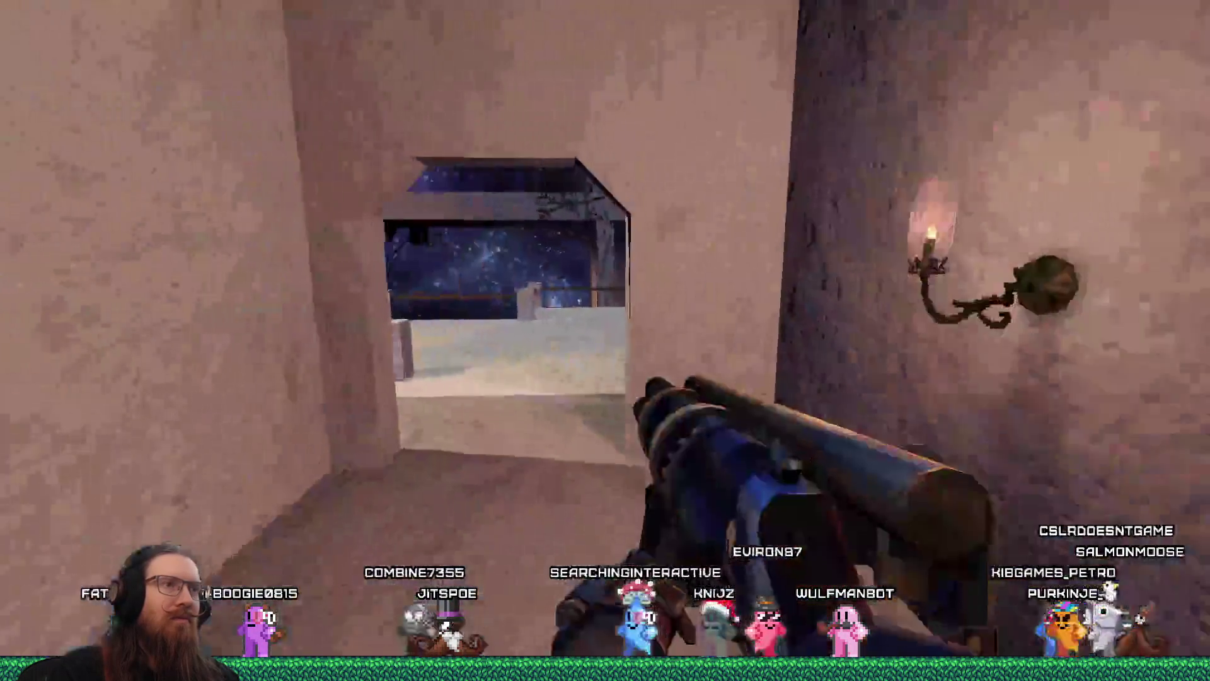
pyautogui.press('w')
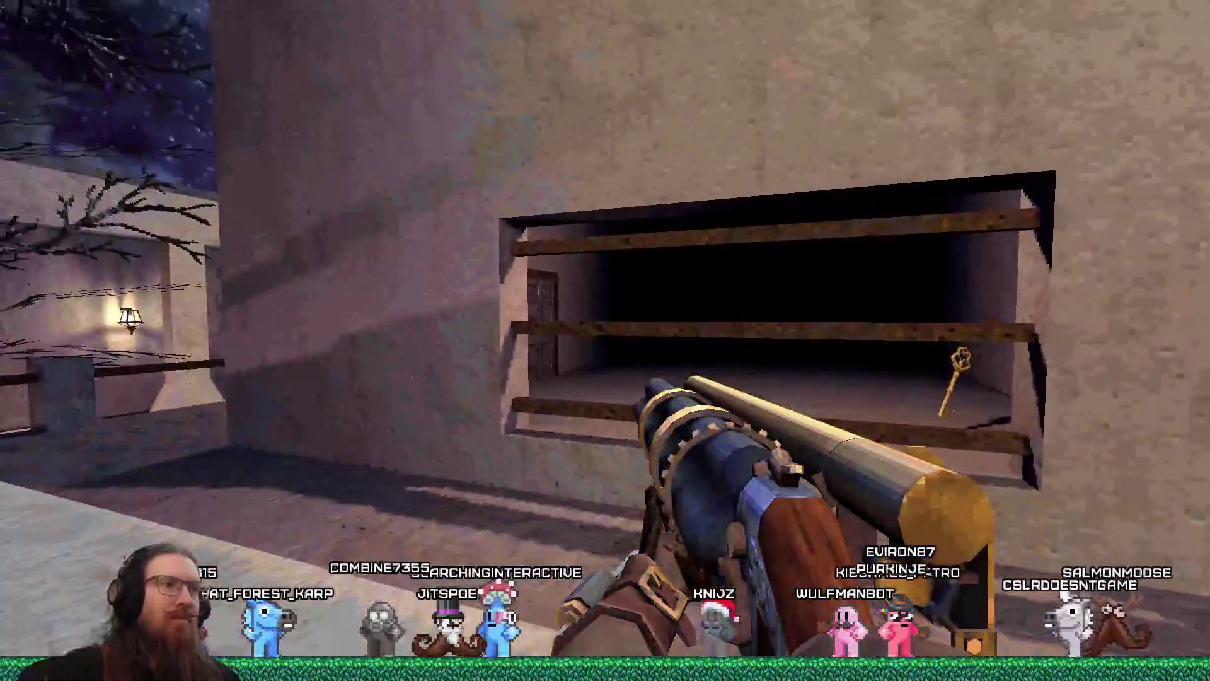
pyautogui.press('w')
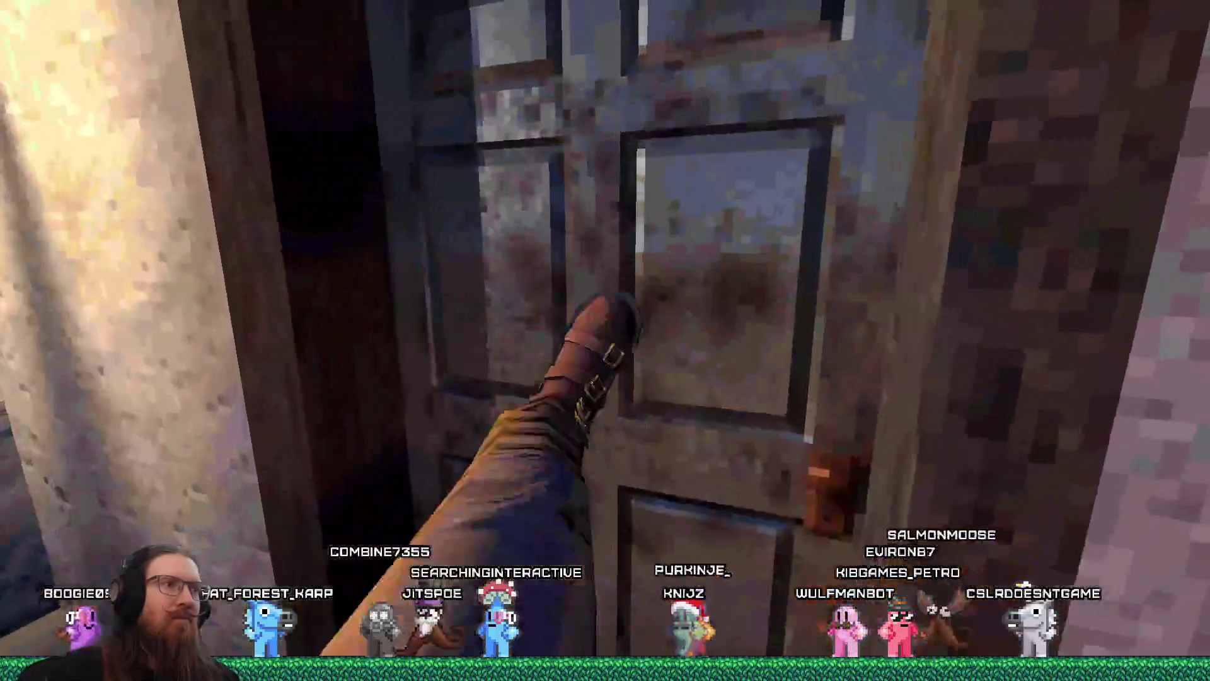
pyautogui.press('w')
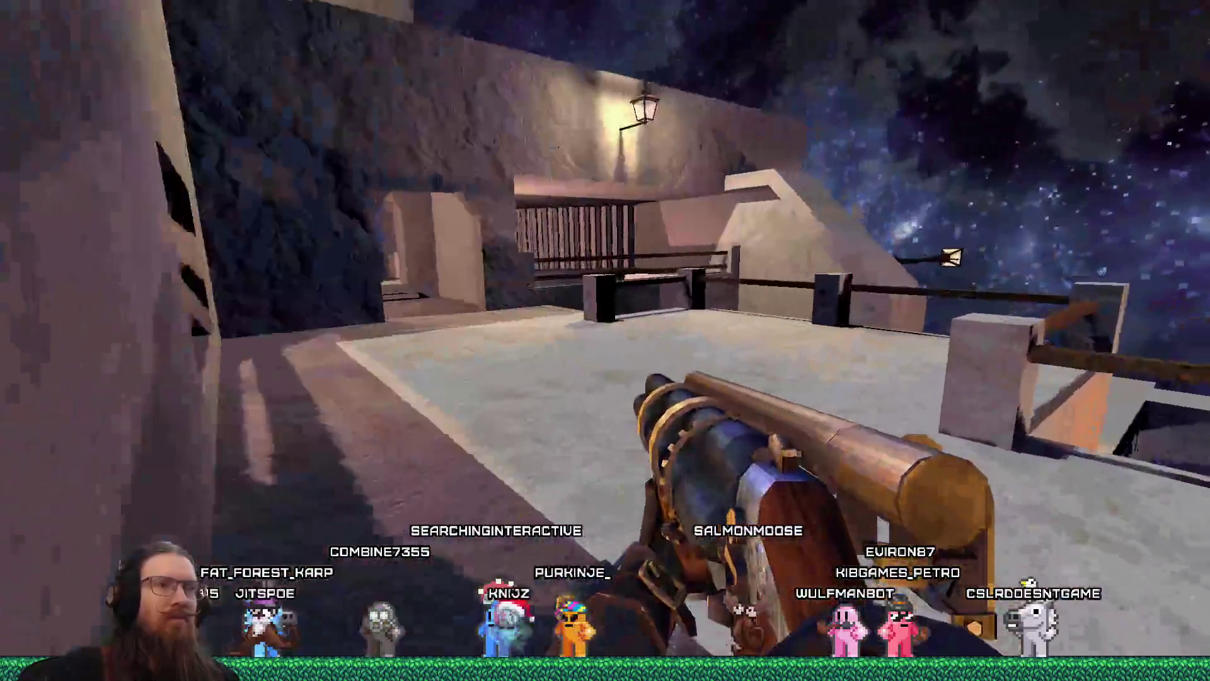
pyautogui.press('w')
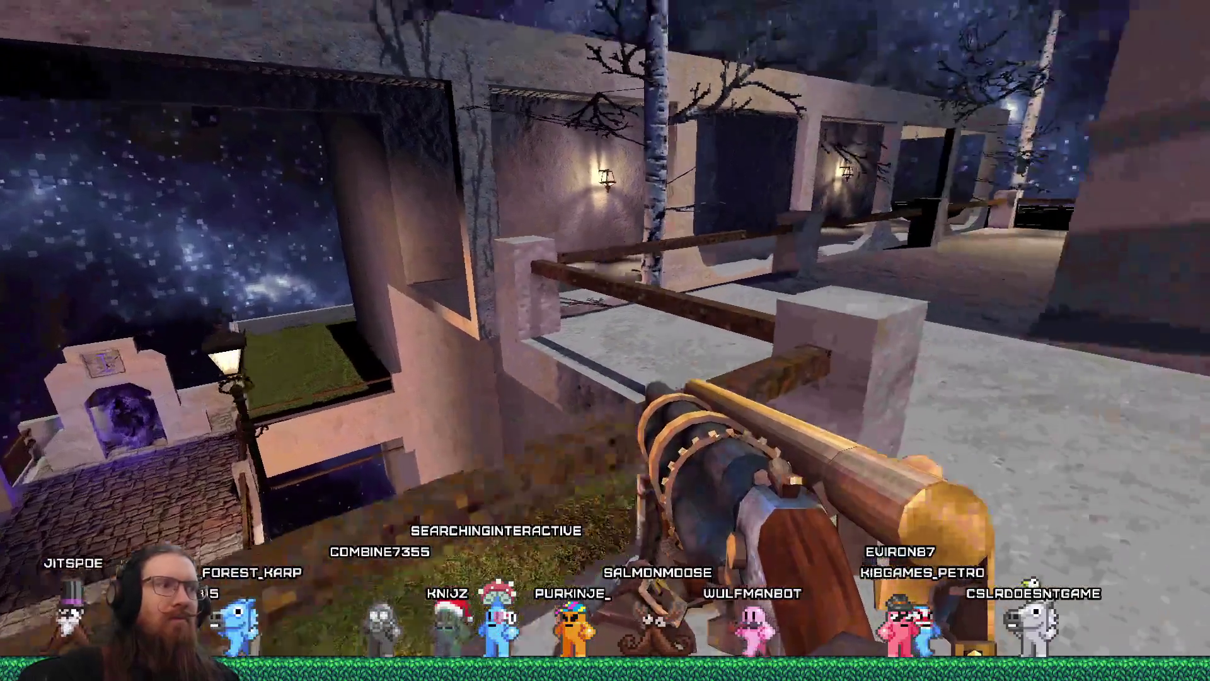
pyautogui.press('w')
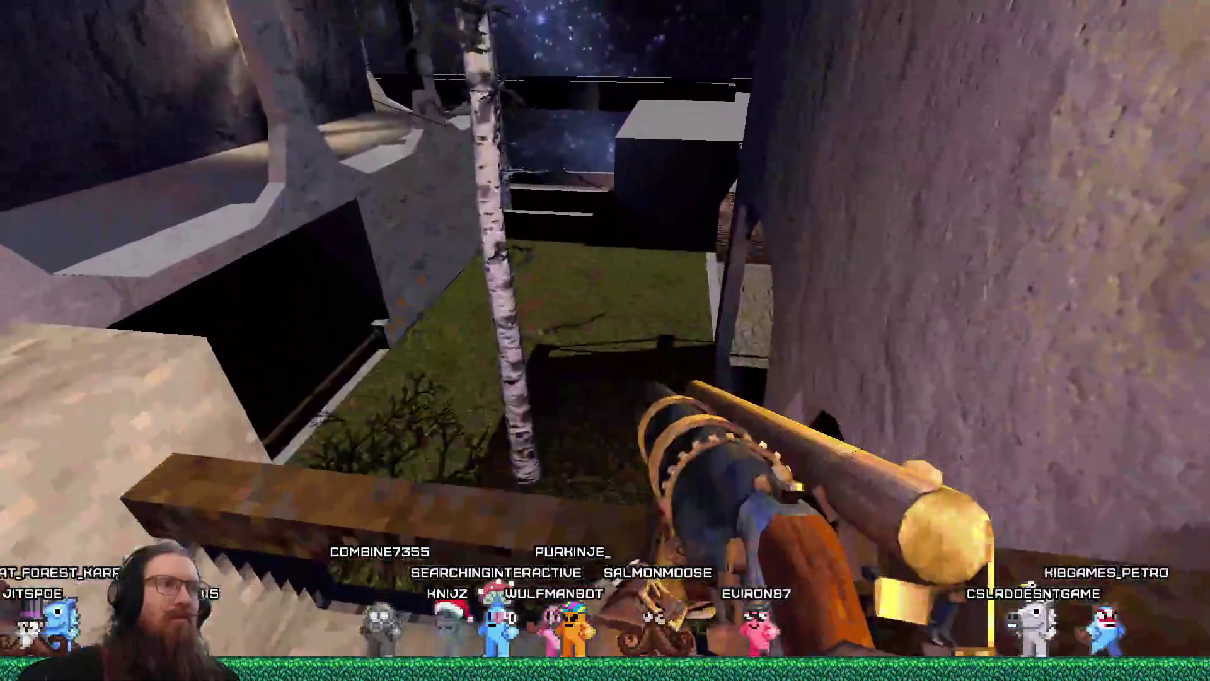
# Step: Advance through the stone corridor toward the sky opening and fire at the wall
pyautogui.press('w')
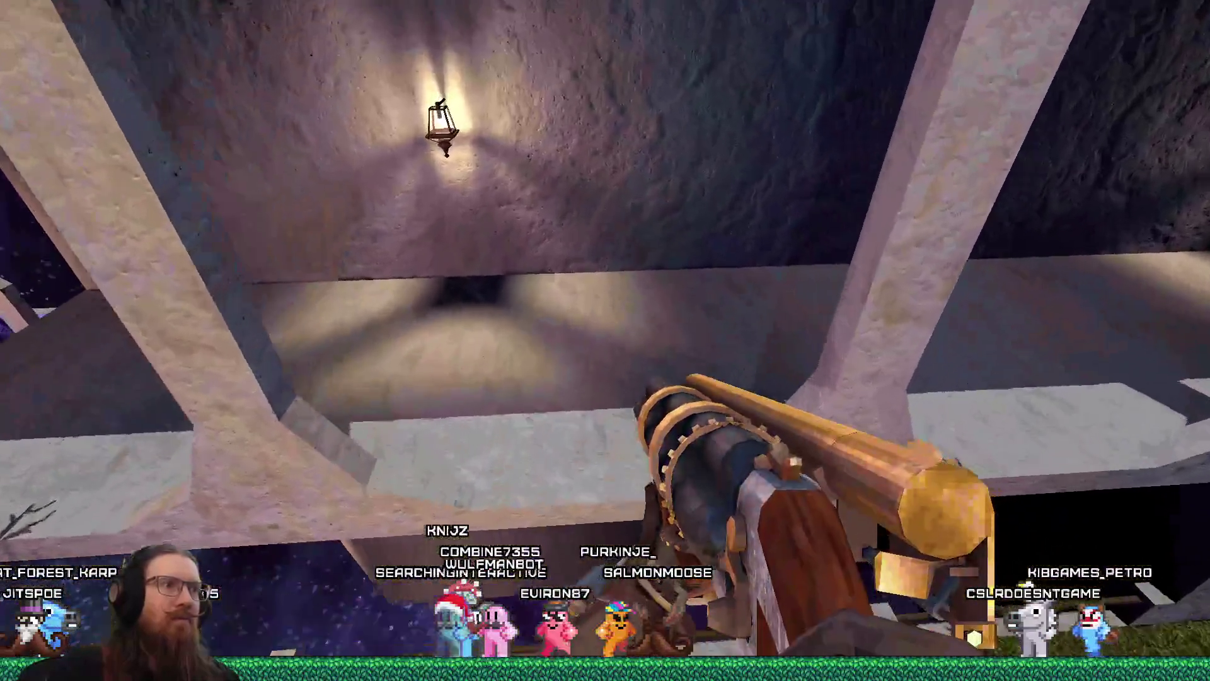
pyautogui.press('w')
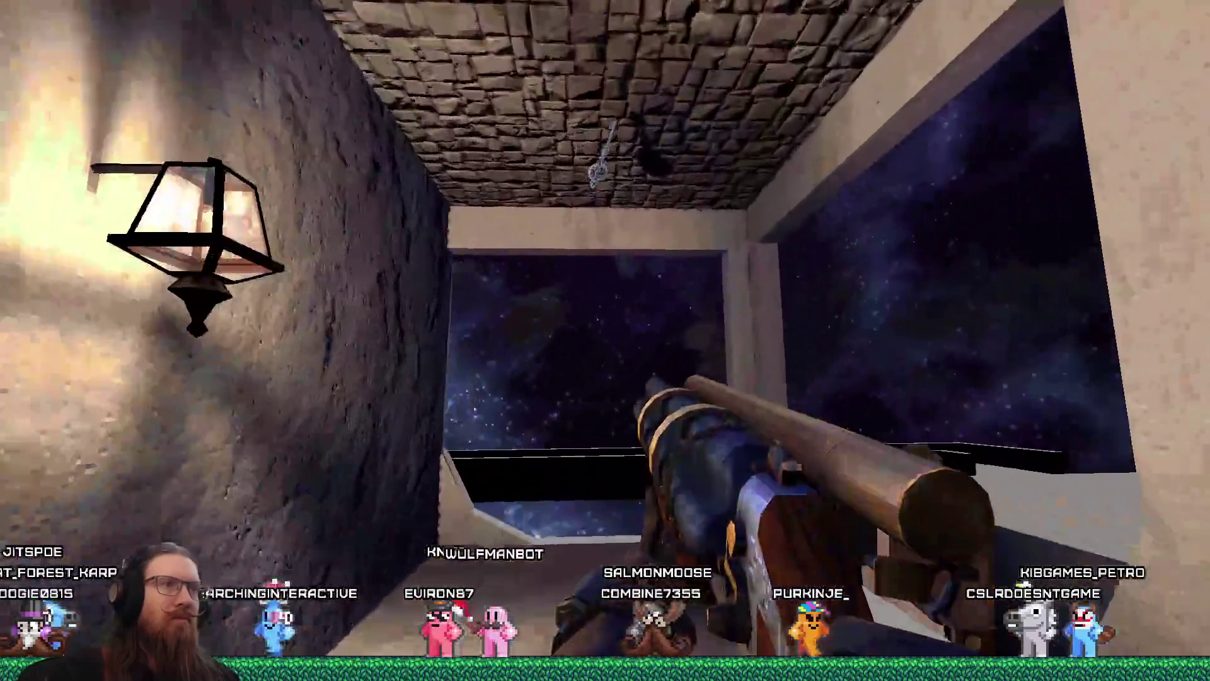
pyautogui.press('w')
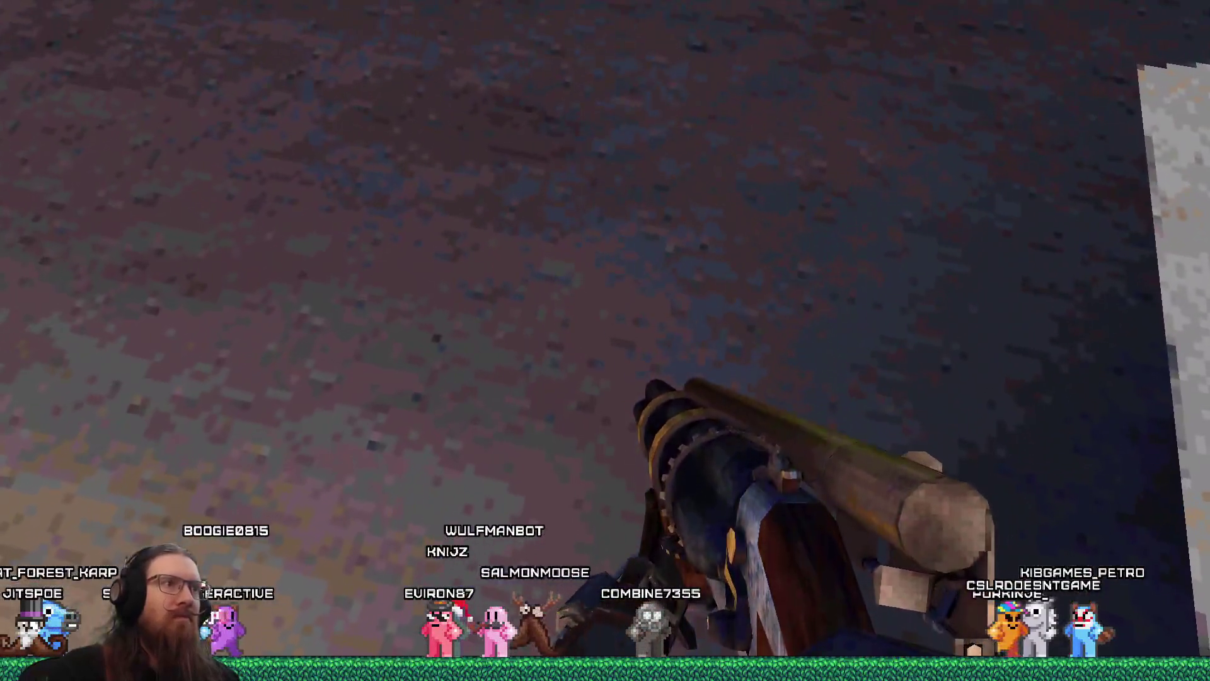
pyautogui.press('w')
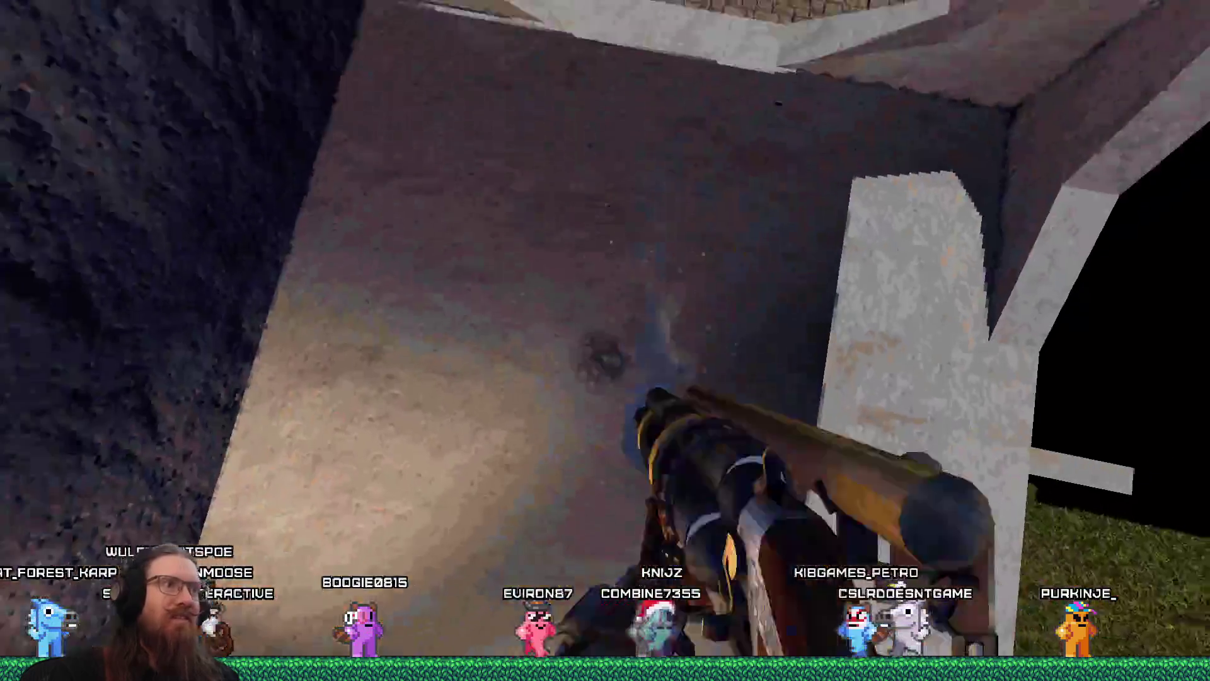
pyautogui.click(605, 340)
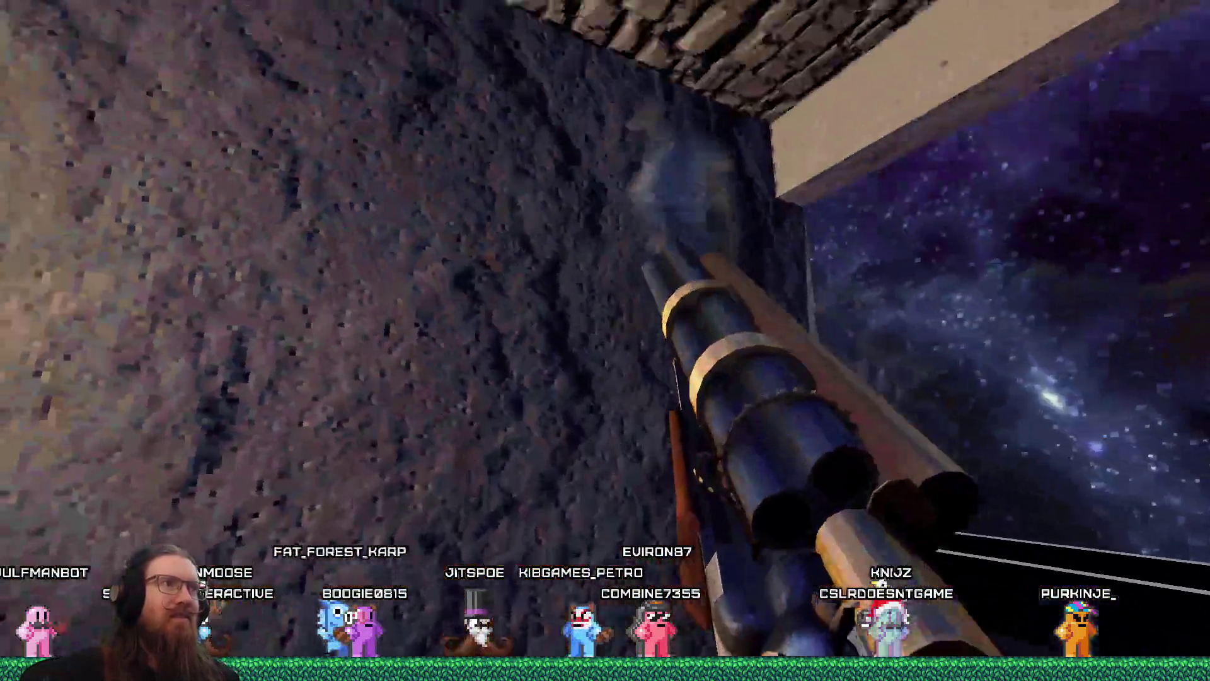
pyautogui.scroll(-1, 604, 340)
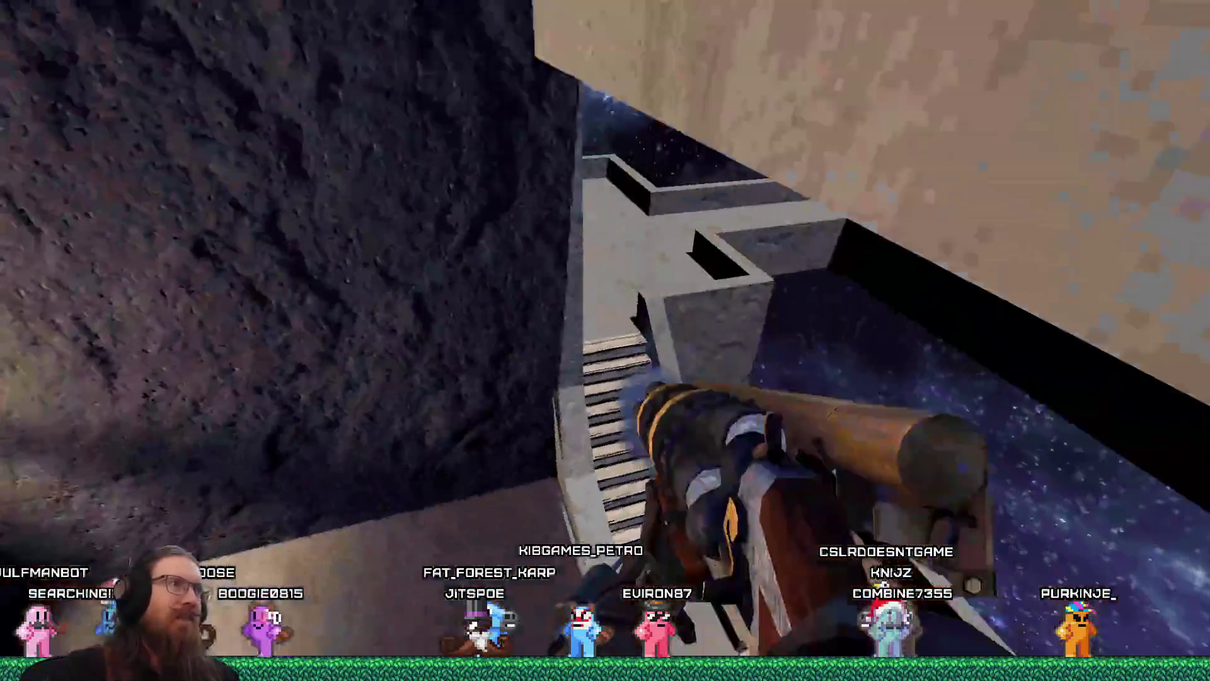
# Step: Switch weapons and fire the double-barrel gun and the brass gear-driven weapon
pyautogui.scroll(-1, 605, 341)
pyautogui.click(605, 340)
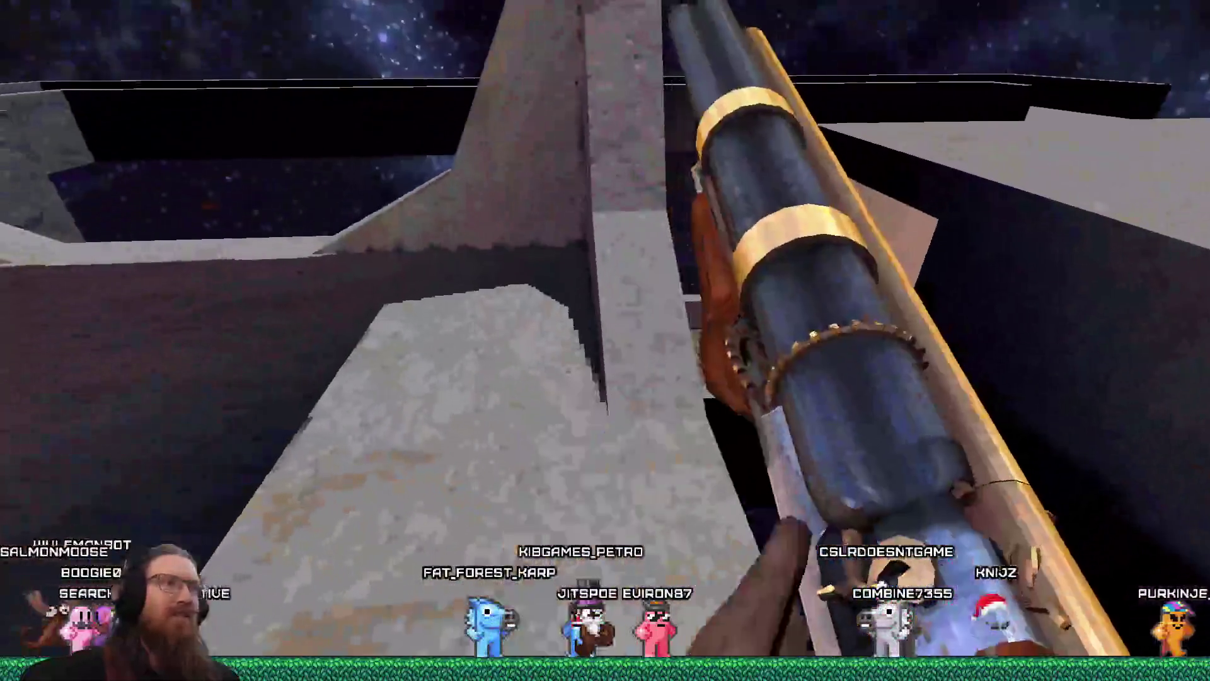
pyautogui.scroll(1, 605, 340)
pyautogui.click(605, 340)
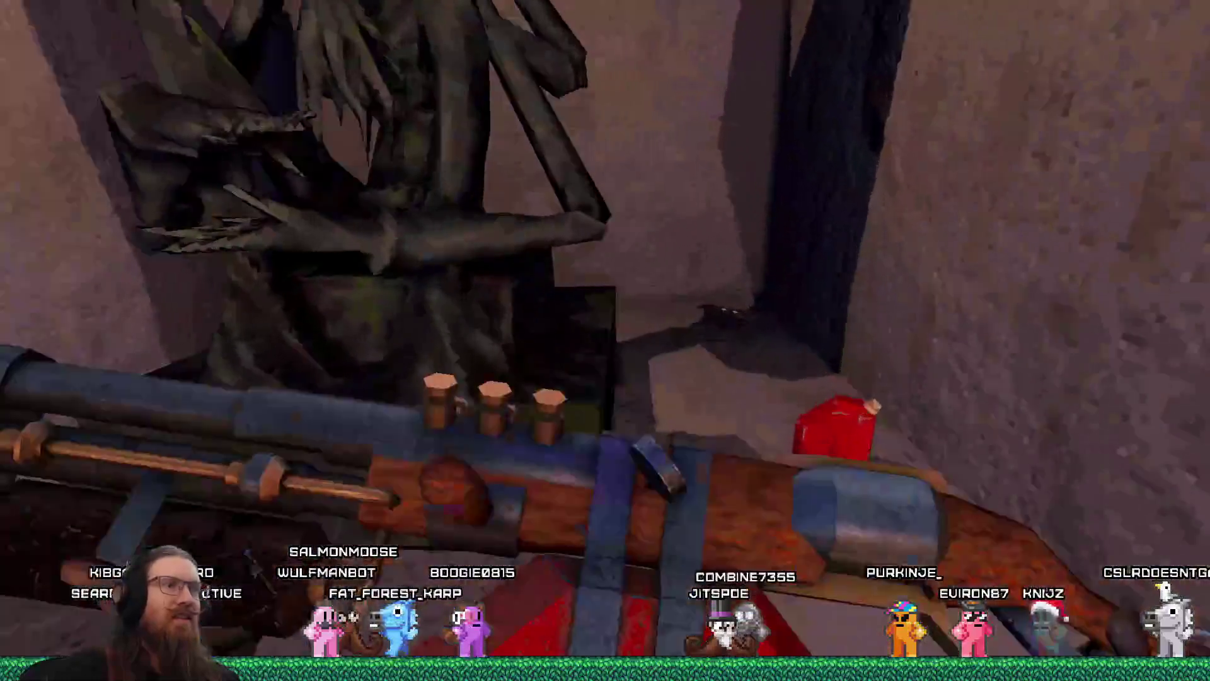
# Step: Pass through the purple portals into the stone hub and climb its large staircase
pyautogui.press('w')
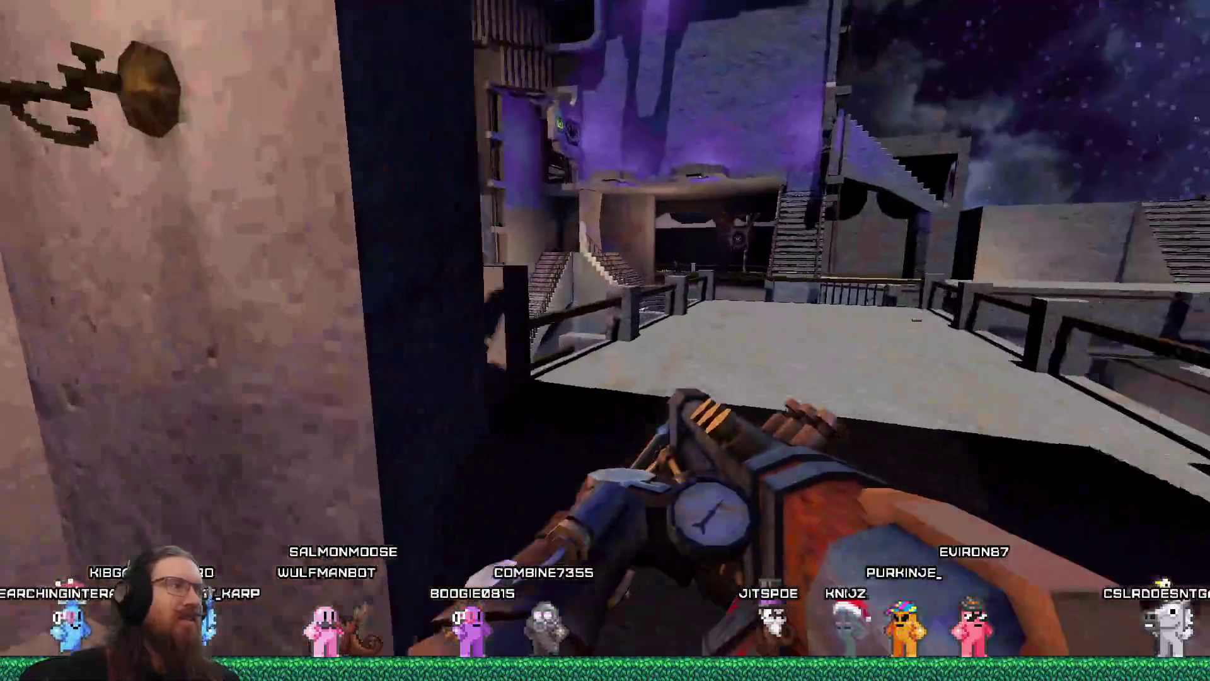
pyautogui.press('w')
pyautogui.press('w')
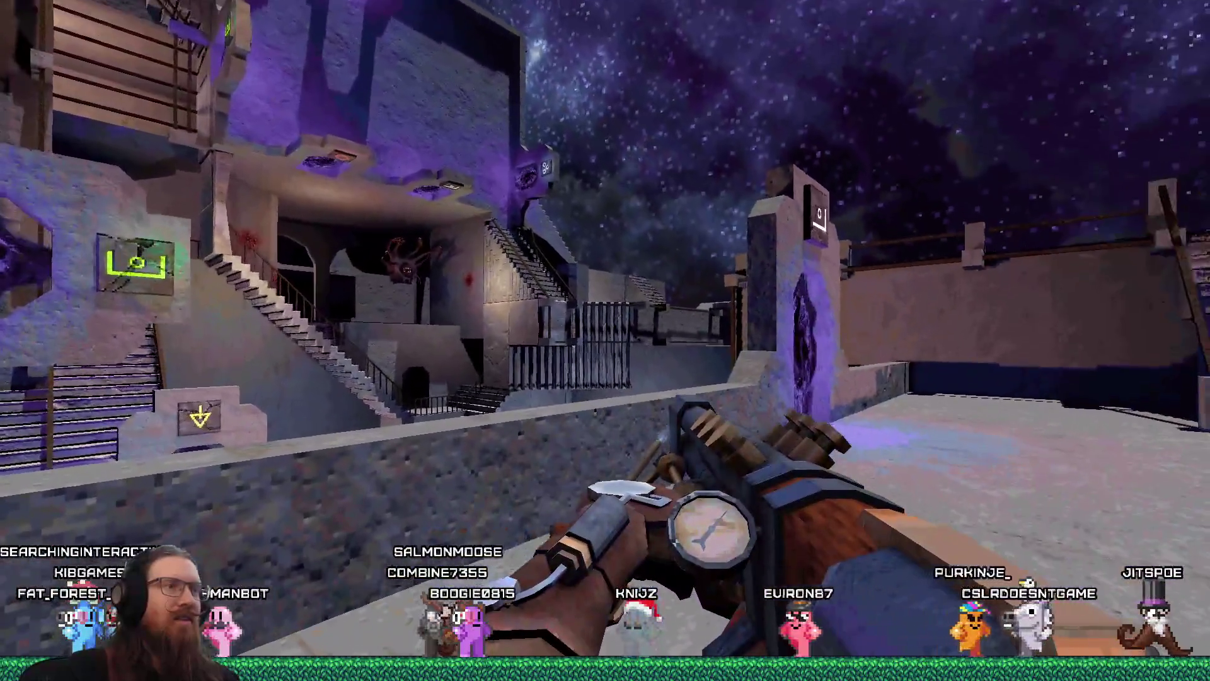
pyautogui.press('w')
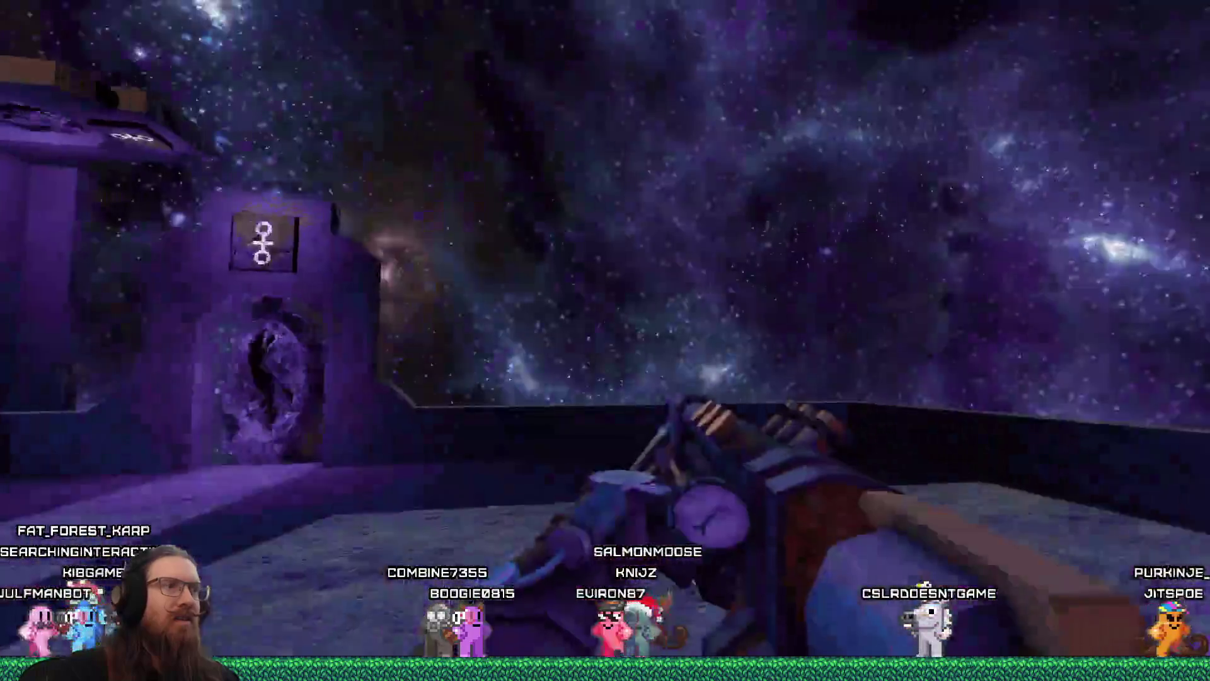
pyautogui.press('w')
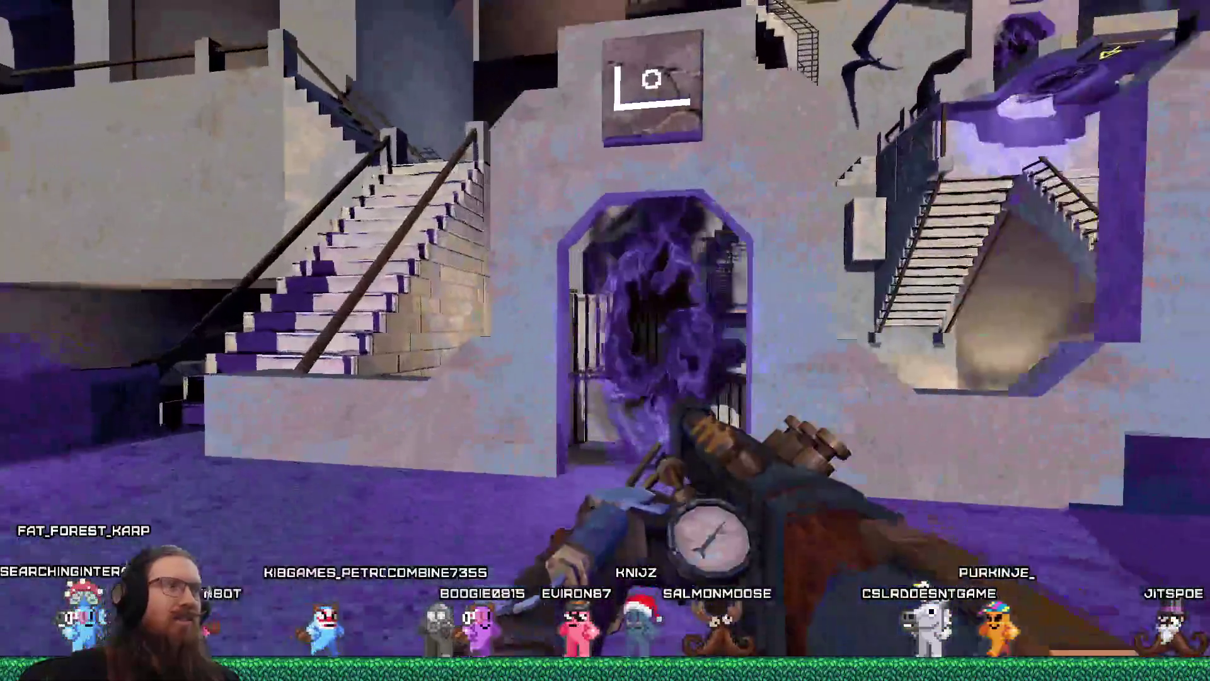
pyautogui.press('w')
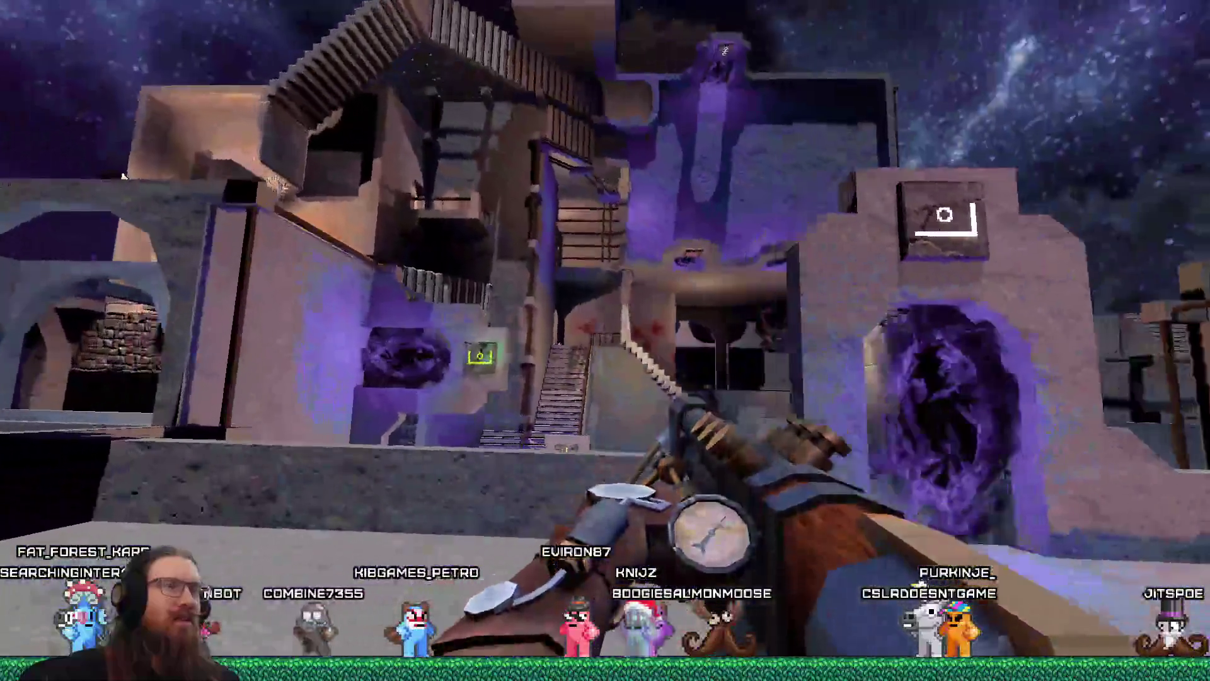
pyautogui.press('w')
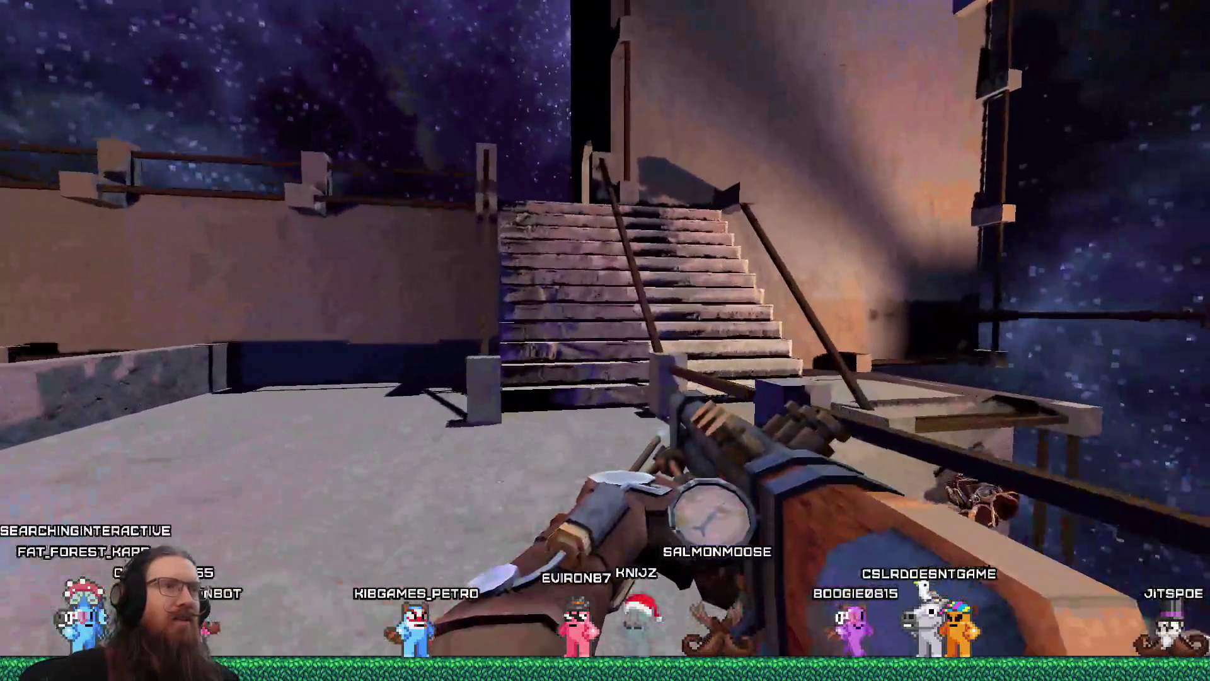
pyautogui.press('w')
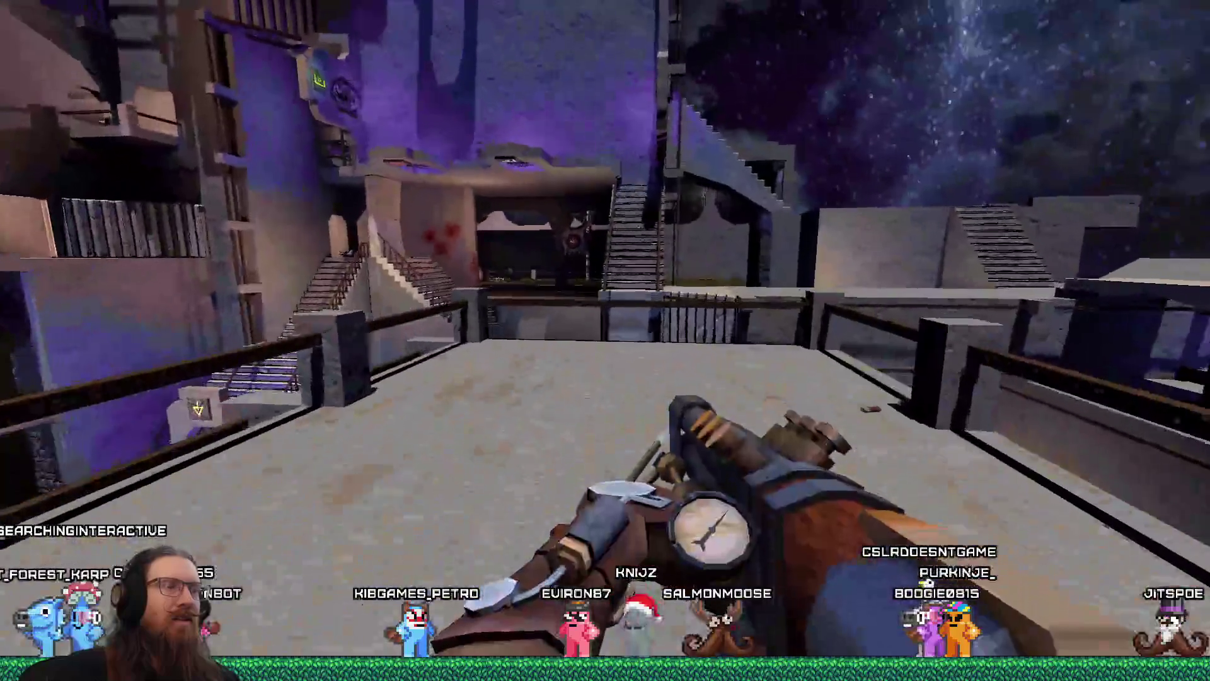
# Step: Inspect the orb statue in the alcove, then exit onto the night balcony
pyautogui.press('w')
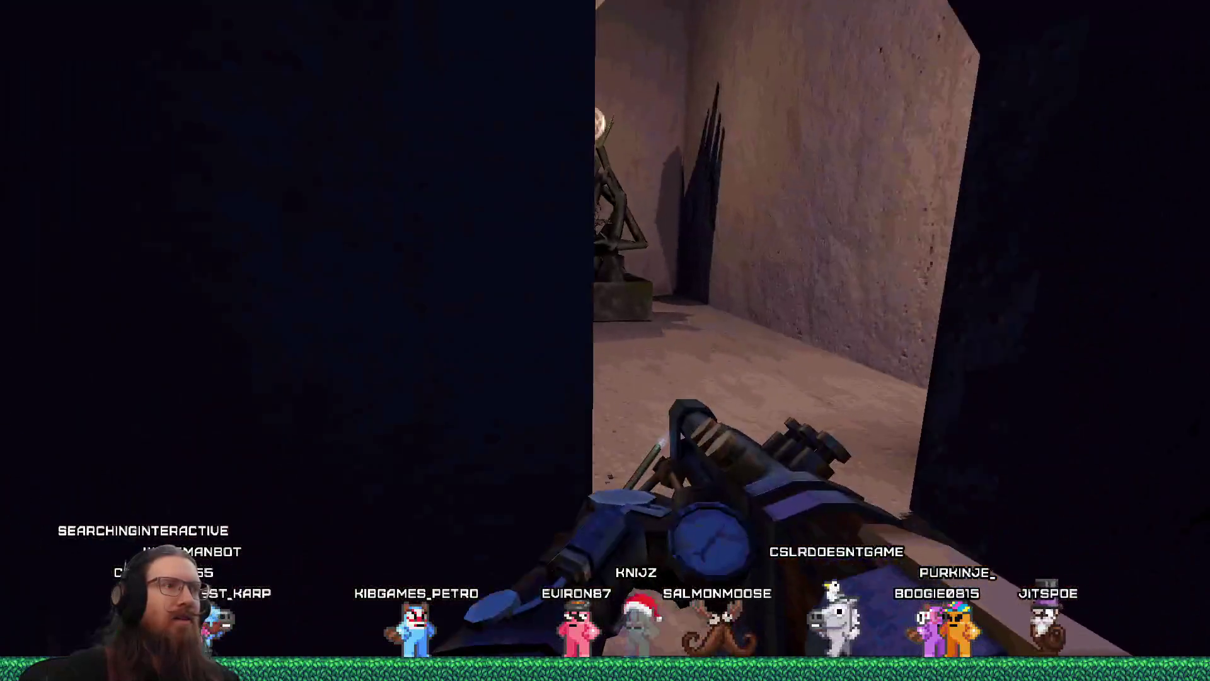
pyautogui.press('w')
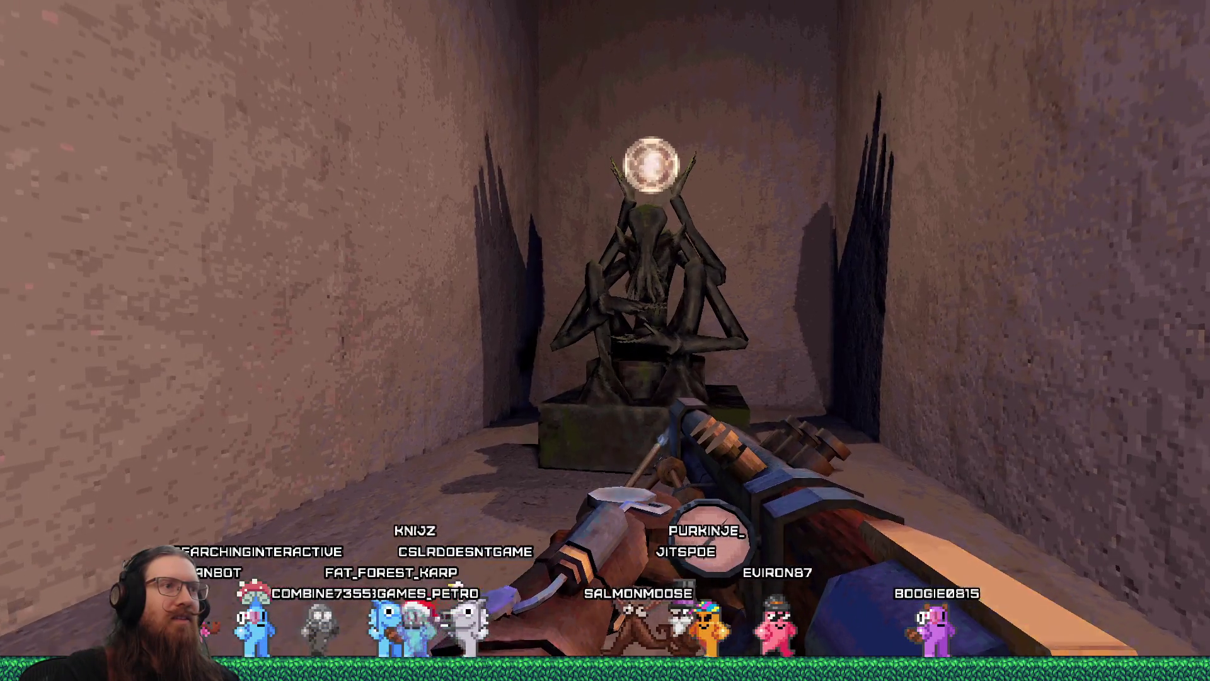
pyautogui.press('w')
pyautogui.press('s')
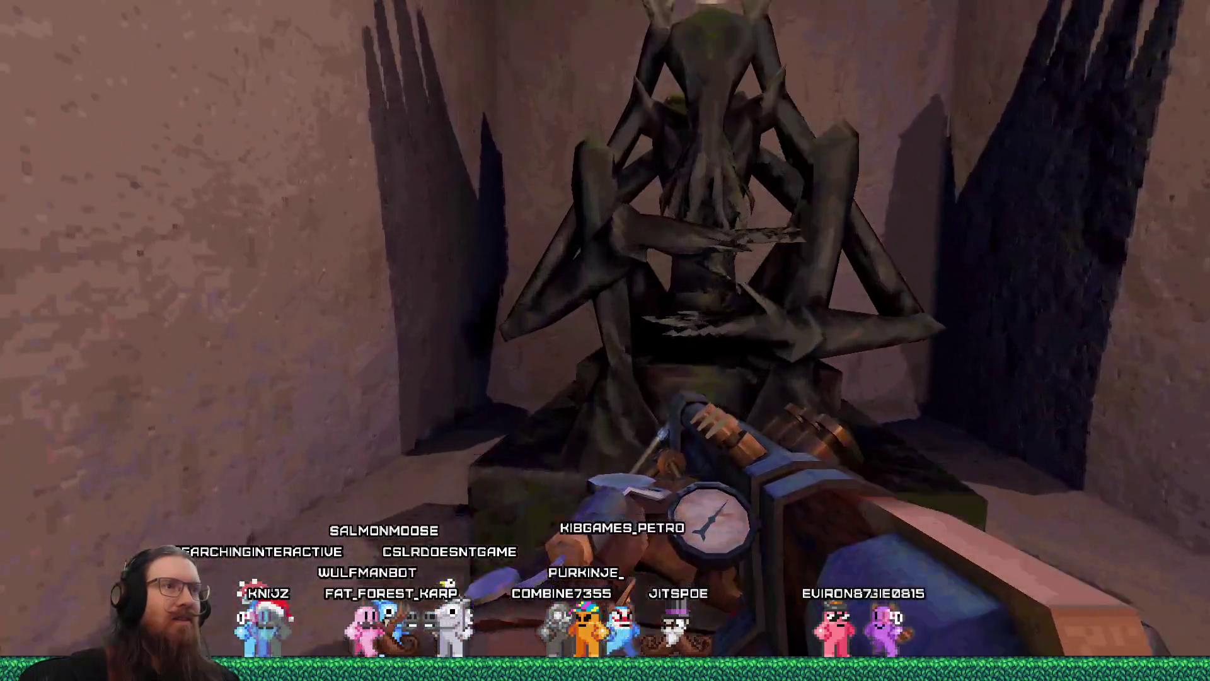
pyautogui.press('s')
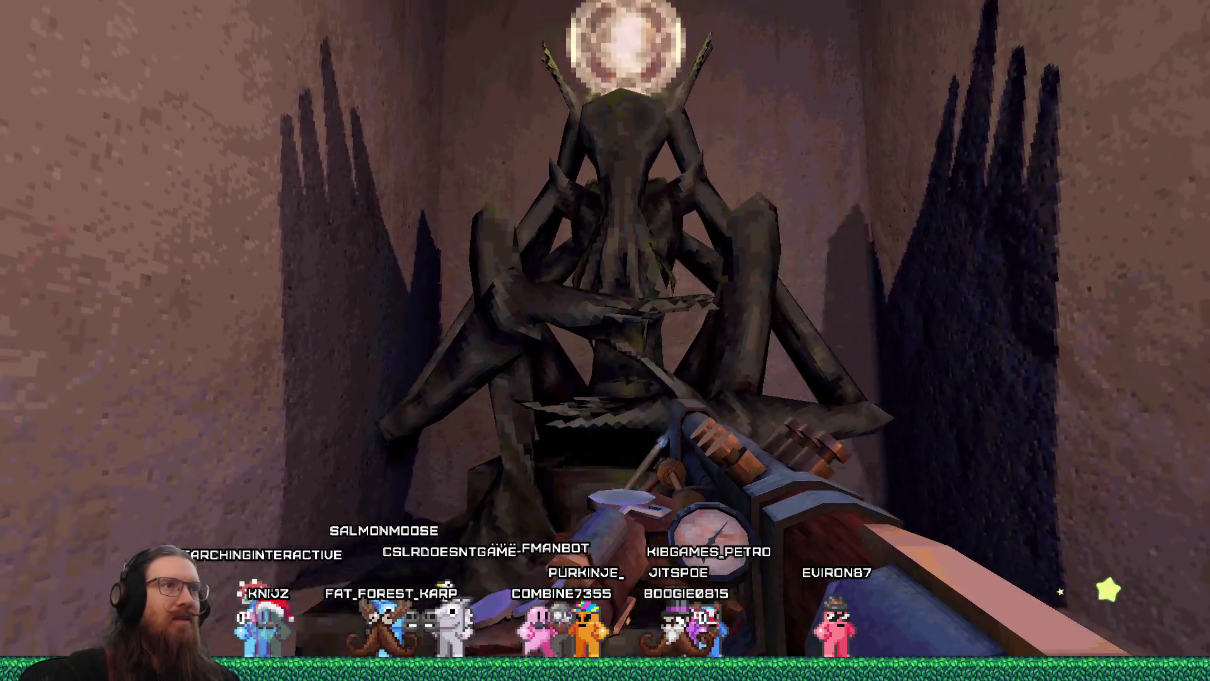
pyautogui.press('s')
pyautogui.press('w')
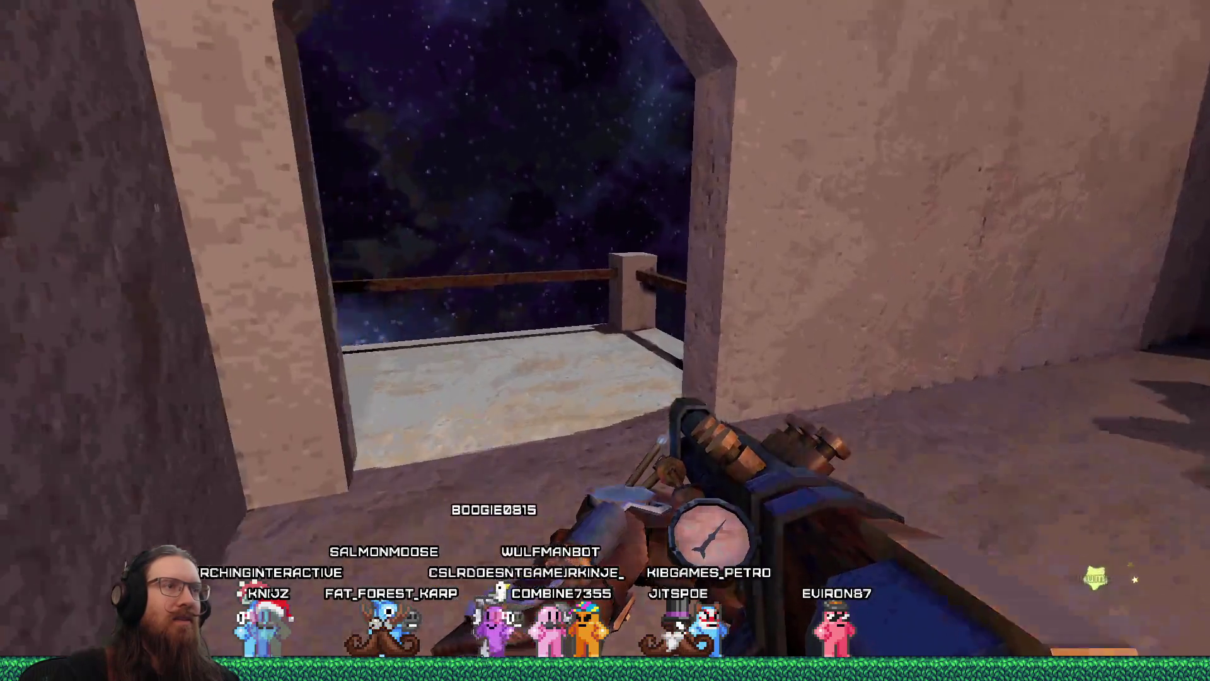